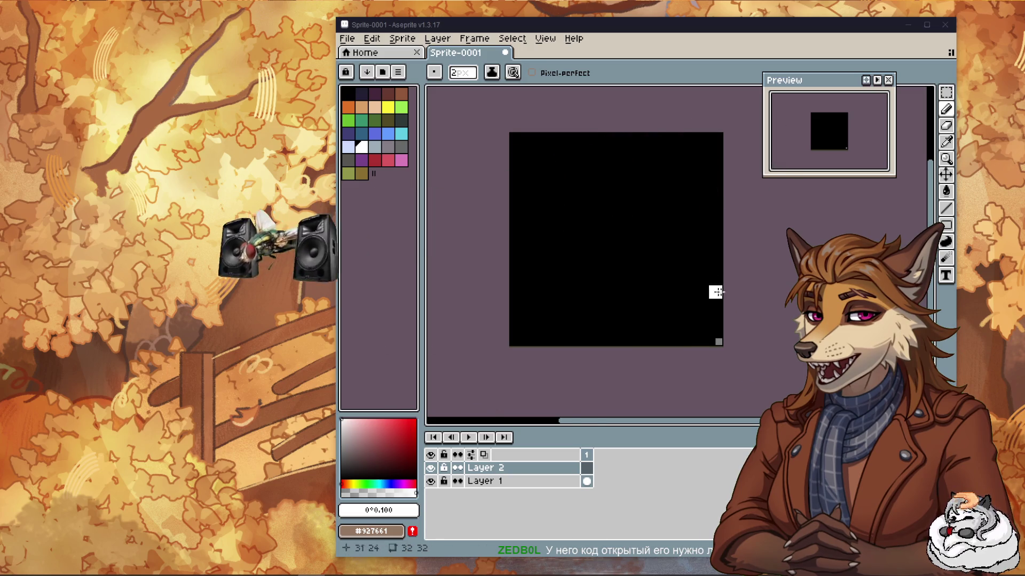
Draw a short white test stroke, undo it, and return to the Pencil.
{"action": "scroll", "coordinate": [556, 313], "scroll_direction": "right", "scroll_amount": 2}
{"action": "scroll", "coordinate": [596, 322], "scroll_direction": "up", "scroll_amount": 1}
{"action": "left_click_drag", "start_coordinate": [614, 92], "coordinate": [591, 320]}
{"action": "key", "text": "ctrl+z"}
{"action": "key", "text": "v"}
{"action": "key", "text": "b"}
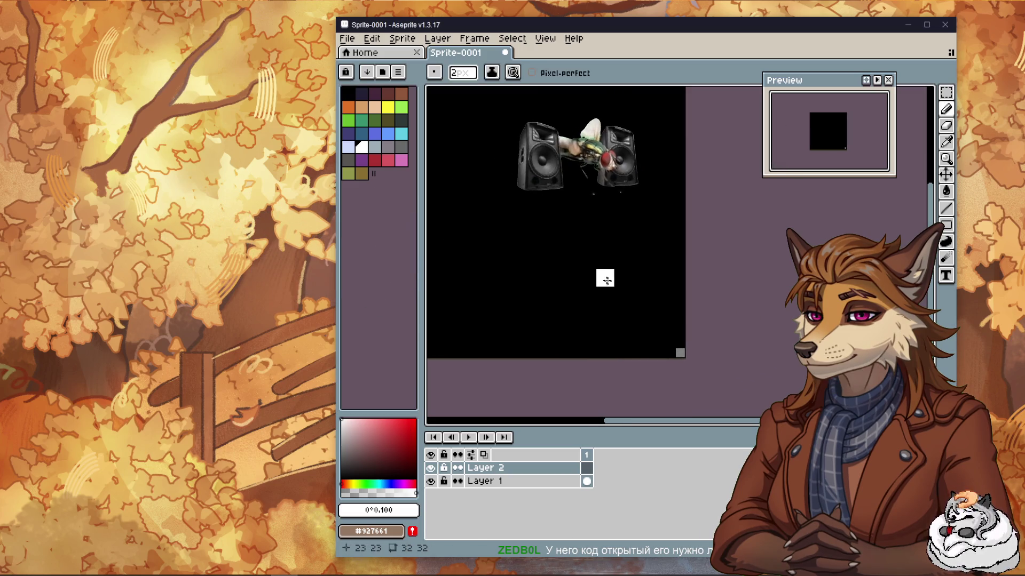
Close Frame Properties unchanged, eyedrop black #000000 from the canvas, and maximise the window.
{"action": "key", "text": "p"}
{"action": "left_click", "coordinate": [726, 260]}
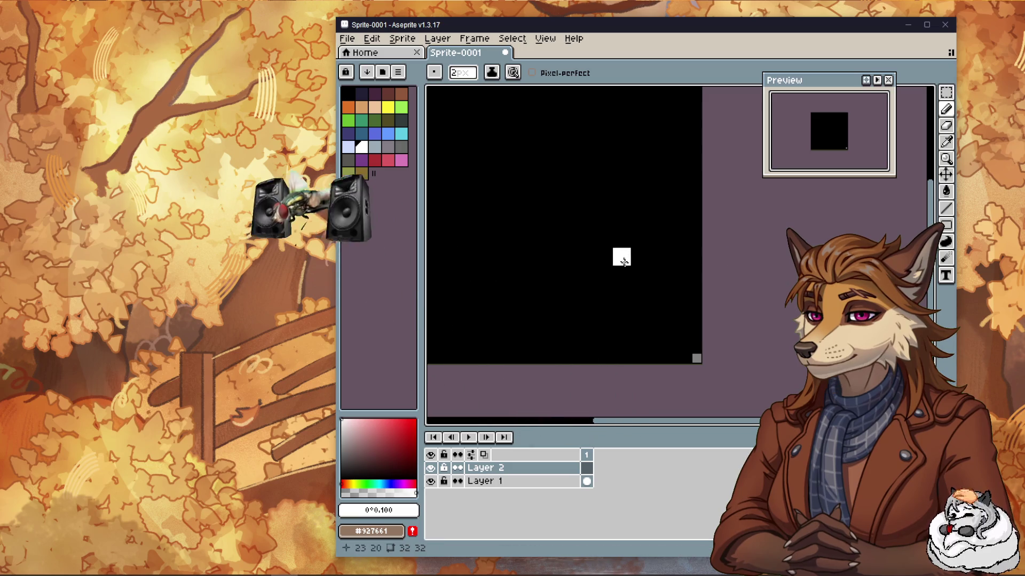
{"action": "left_click", "coordinate": [603, 242], "text": "alt"}
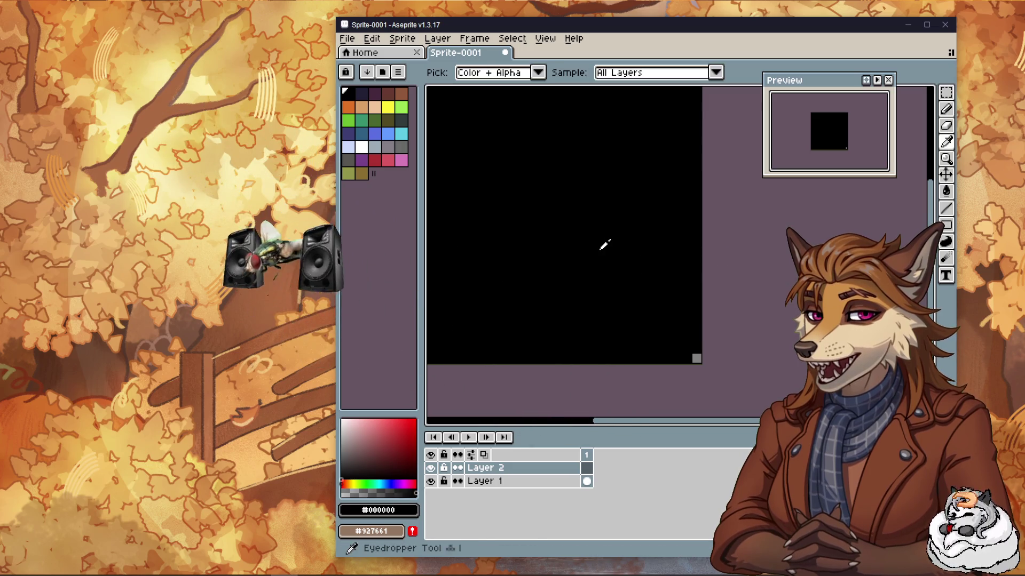
{"action": "scroll", "coordinate": [620, 300], "scroll_direction": "left", "scroll_amount": 1}
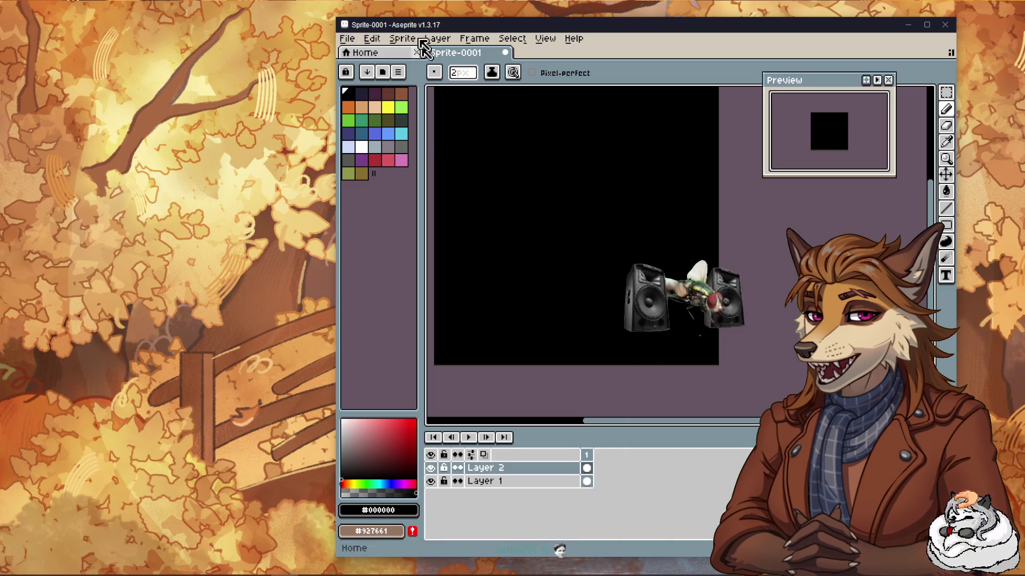
{"action": "double_click", "coordinate": [513, 24]}
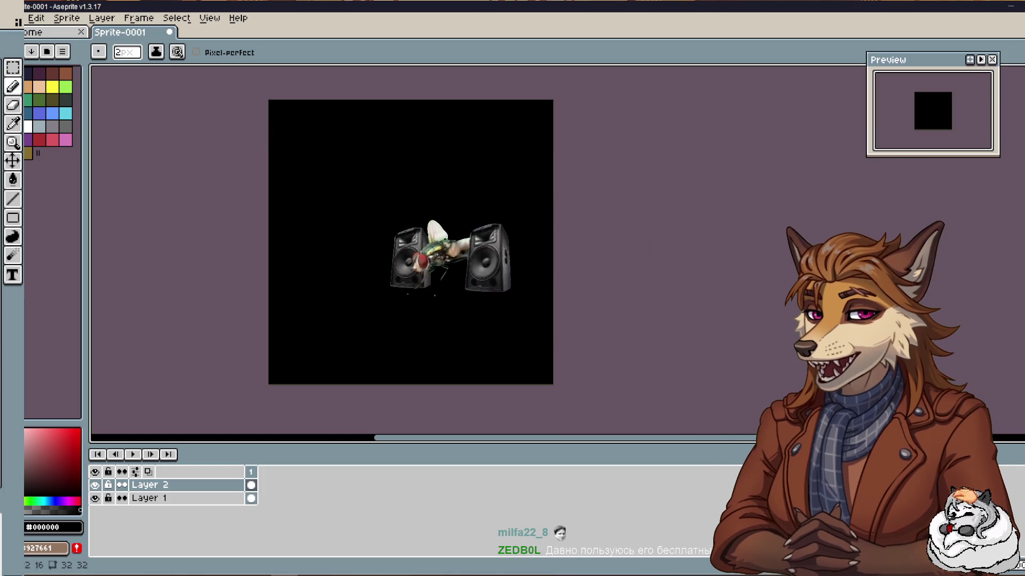
Shrink the brush to 1 px and pan the sprite up and left.
{"action": "scroll", "coordinate": [470, 243], "scroll_direction": "up", "scroll_amount": 2}
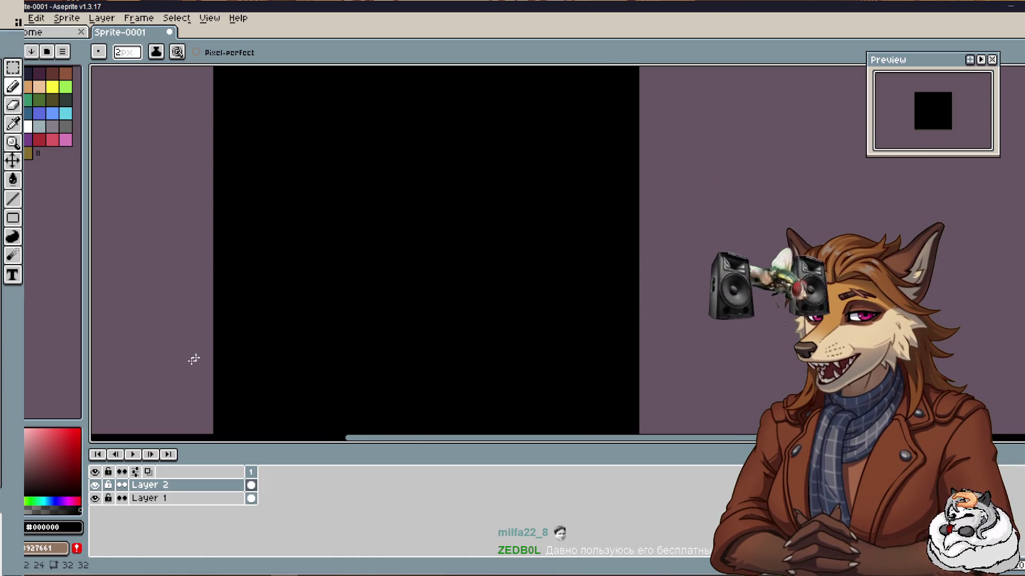
{"action": "scroll", "coordinate": [345, 291], "scroll_direction": "down", "scroll_amount": 2}
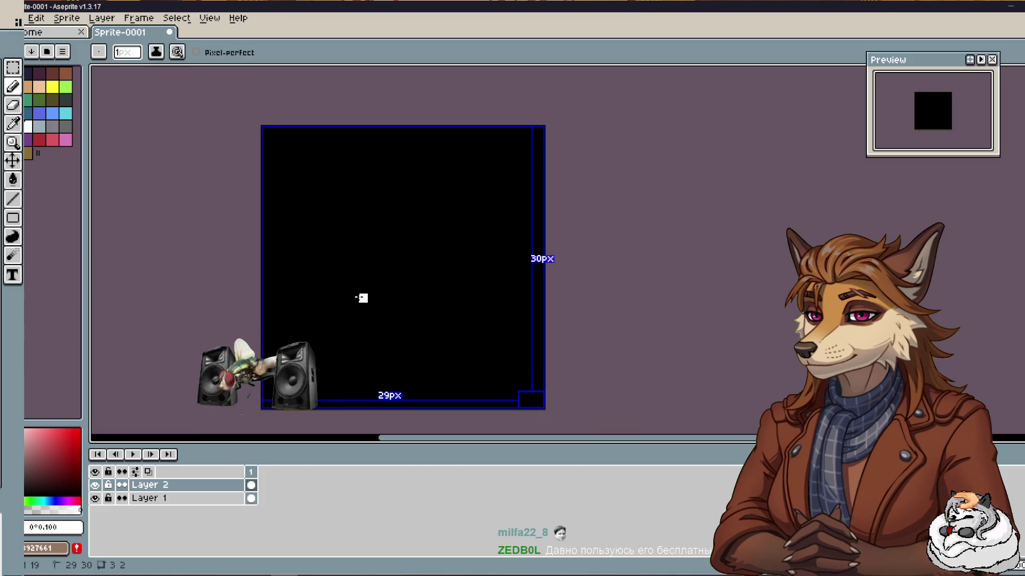
{"action": "key", "text": "minus"}
{"action": "left_click_drag", "start_coordinate": [393, 315], "coordinate": [389, 297]}
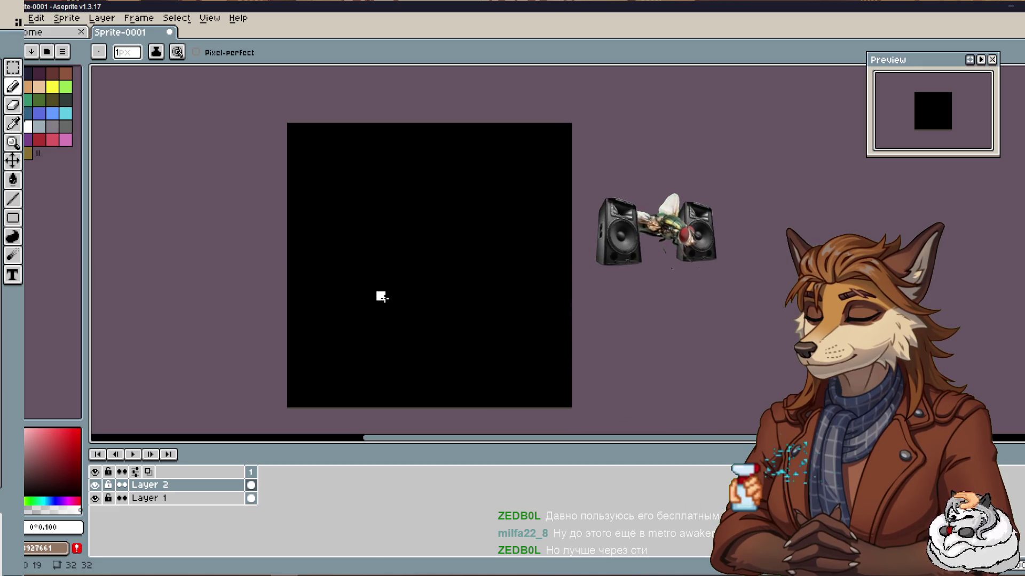
{"action": "left_click_drag", "start_coordinate": [384, 299], "coordinate": [373, 286]}
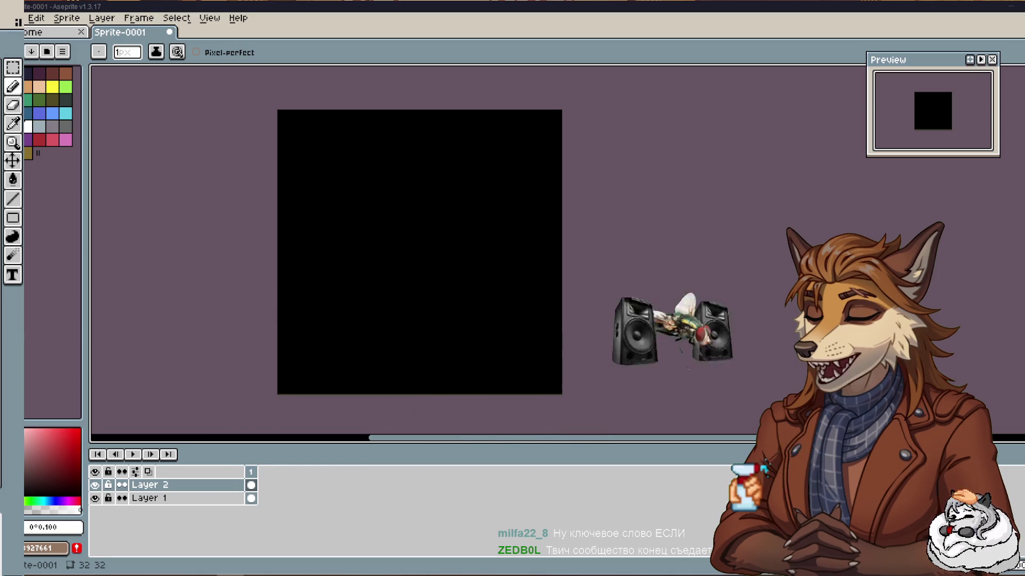
{"action": "mouse_move", "coordinate": [441, 219]}
{"action": "left_mouse_down"}
{"action": "mouse_move", "coordinate": [354, 192]}
{"action": "mouse_move", "coordinate": [389, 215]}
{"action": "left_mouse_up"}
{"action": "scroll", "coordinate": [350, 199], "scroll_direction": "up", "scroll_amount": 1}
{"action": "scroll", "coordinate": [355, 199], "scroll_direction": "down", "scroll_amount": 1}
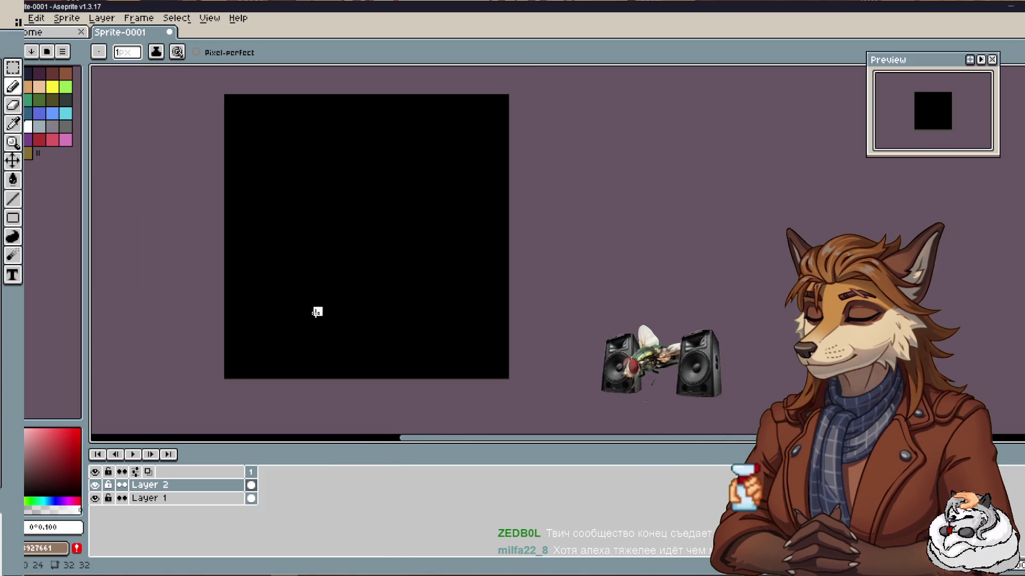
Undo a white test pixel, toggle Layer 2's visibility off and on, and select Layer 1.
{"action": "left_click", "coordinate": [317, 293]}
{"action": "key", "text": "ctrl+z"}
{"action": "left_click", "coordinate": [95, 485]}
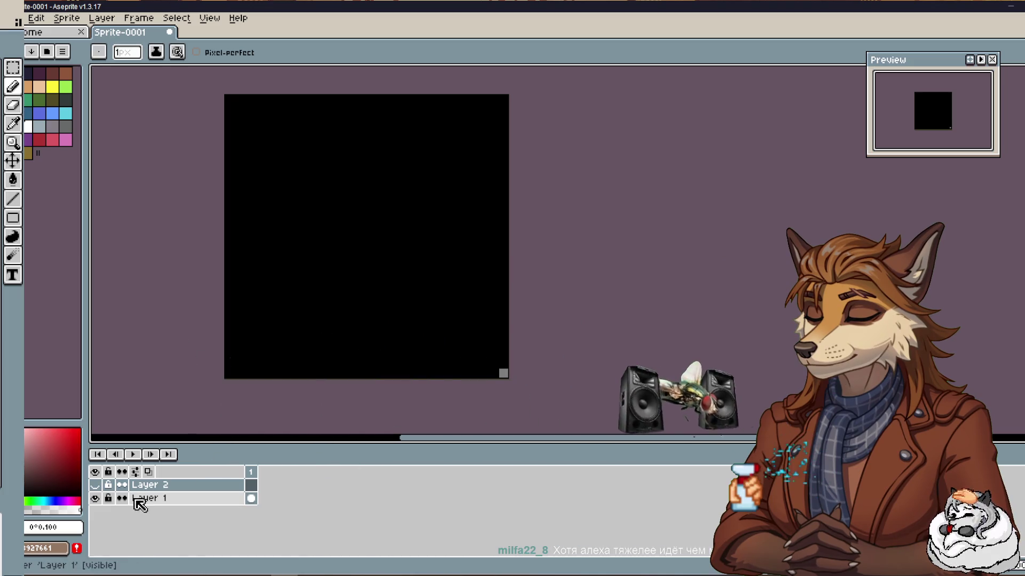
{"action": "left_click", "coordinate": [96, 485]}
{"action": "left_click", "coordinate": [155, 498]}
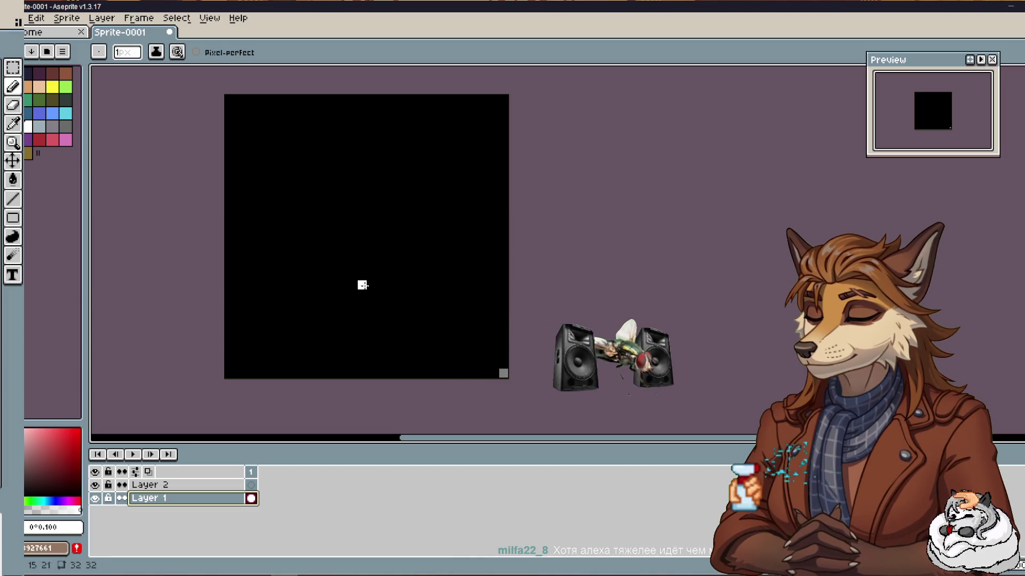
Close Frame Properties, eyedrop black from the canvas, and make Layer 2 active.
{"action": "key", "text": "p"}
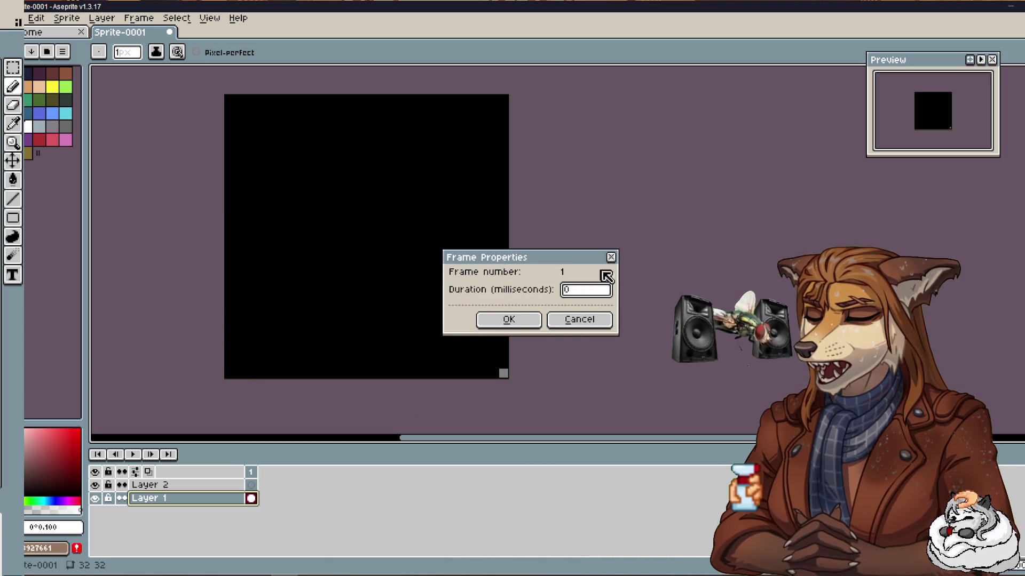
{"action": "left_click", "coordinate": [611, 257]}
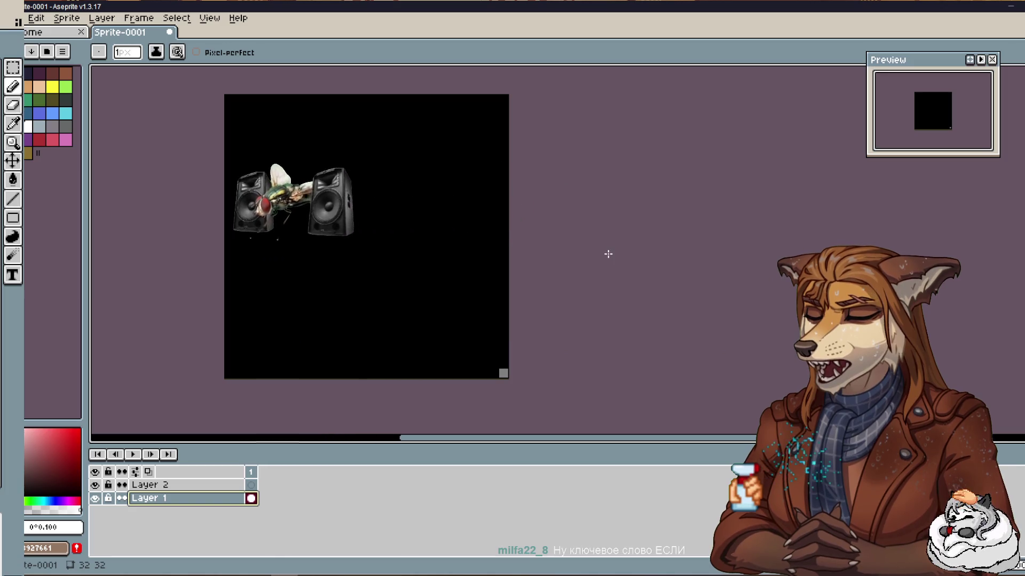
{"action": "left_click", "coordinate": [469, 268], "text": "alt"}
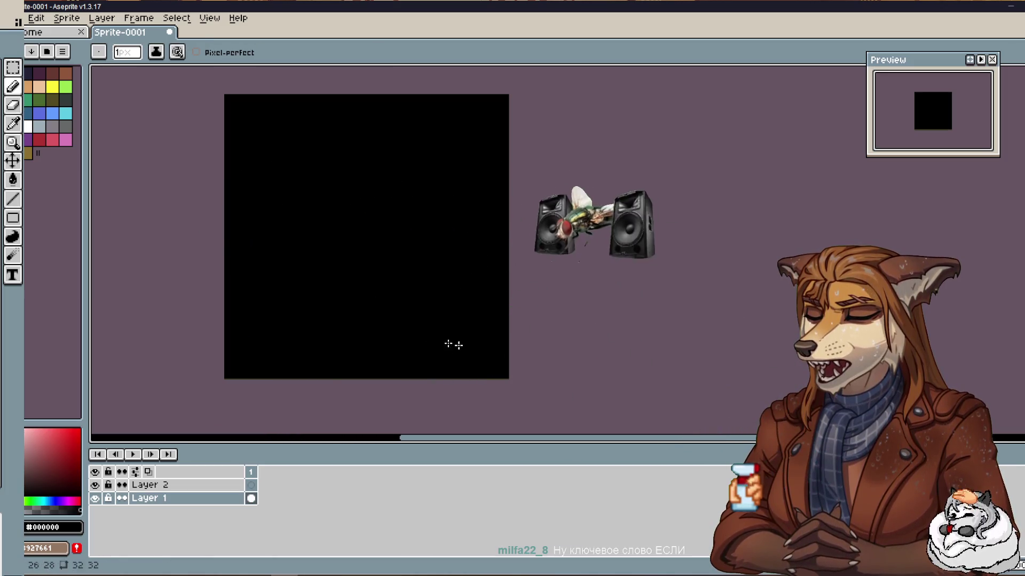
{"action": "double_click", "coordinate": [160, 485]}
{"action": "key", "text": "Escape"}
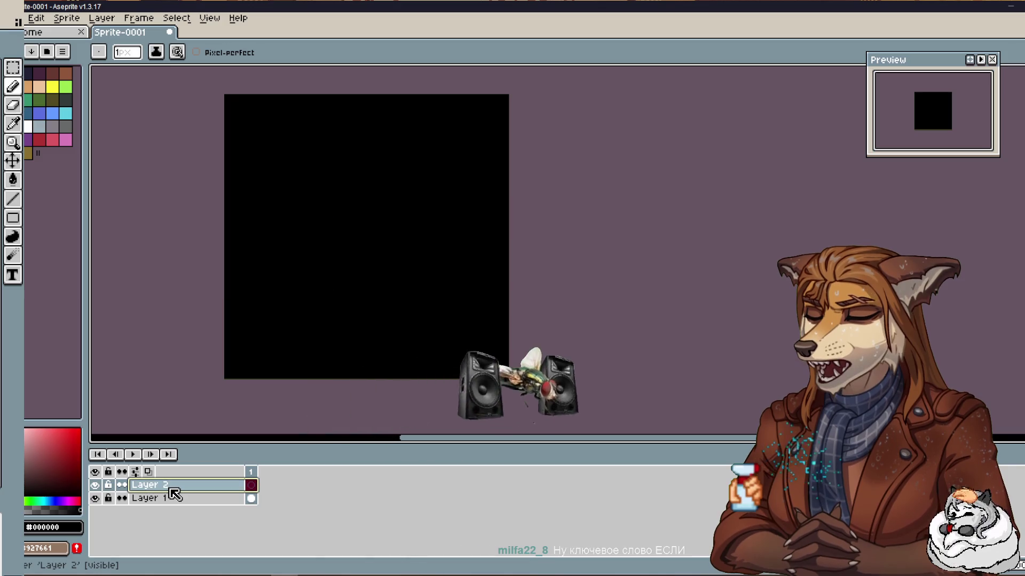
Swap the drawing colour to white, then scribble test strokes and undo them.
{"action": "key", "text": "x"}
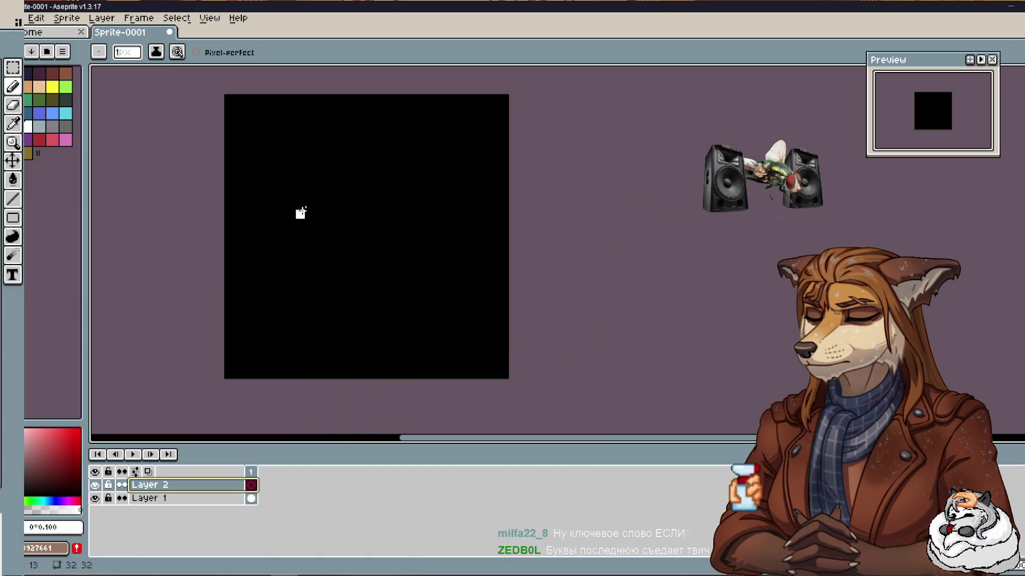
{"action": "left_click_drag", "start_coordinate": [291, 214], "coordinate": [329, 216]}
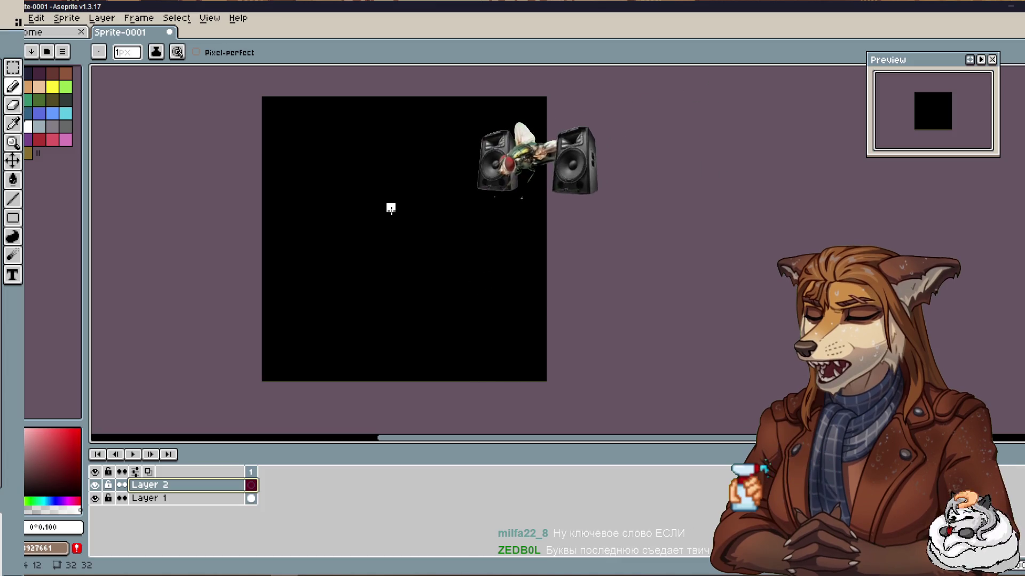
{"action": "left_click_drag", "start_coordinate": [399, 198], "coordinate": [433, 203]}
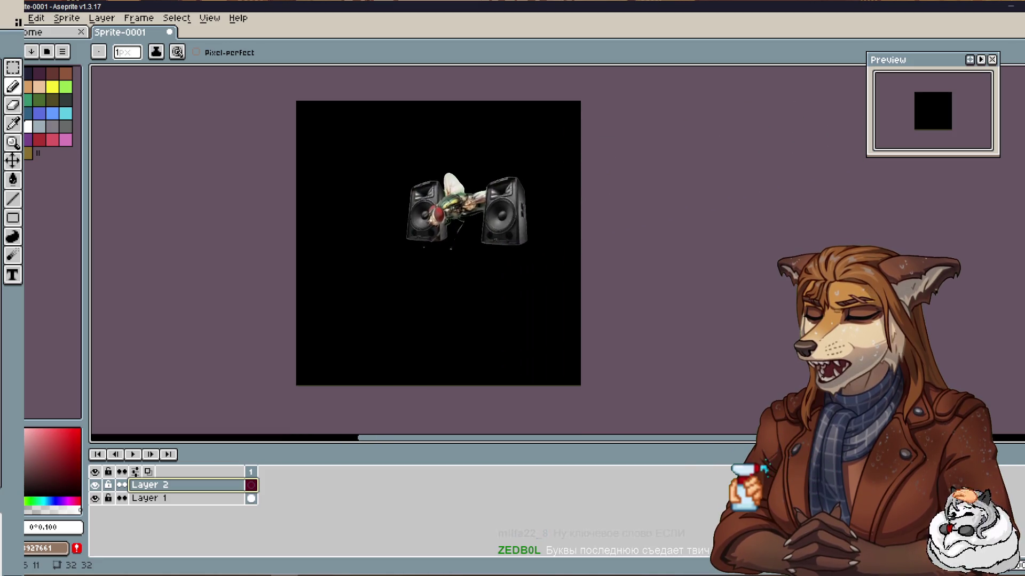
{"action": "left_click_drag", "start_coordinate": [389, 257], "coordinate": [458, 270]}
{"action": "key", "text": "ctrl+z"}
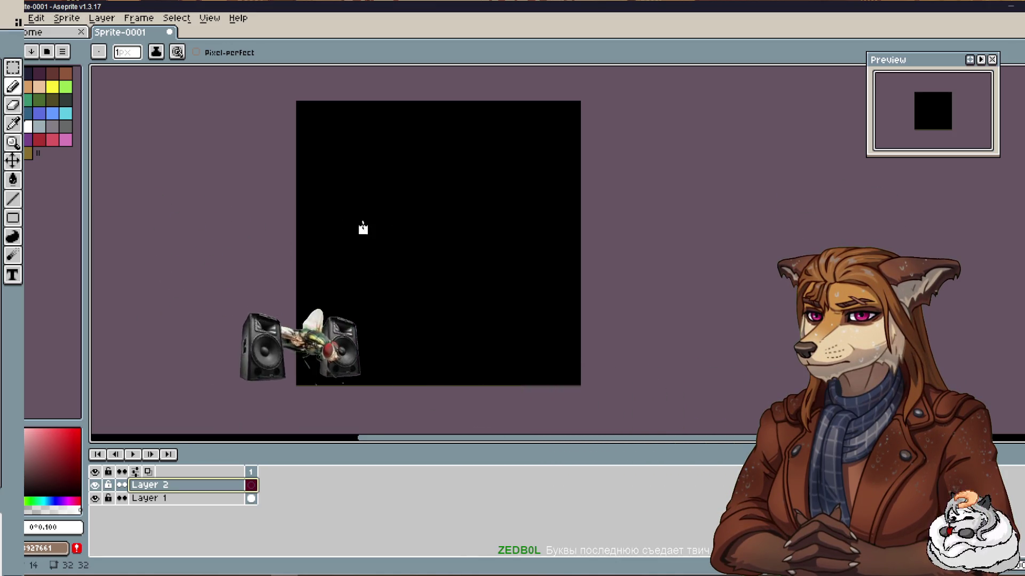
Draw trial white shapes, then undo them until Layer 2 is empty.
{"action": "left_click_drag", "start_coordinate": [349, 182], "coordinate": [349, 204]}
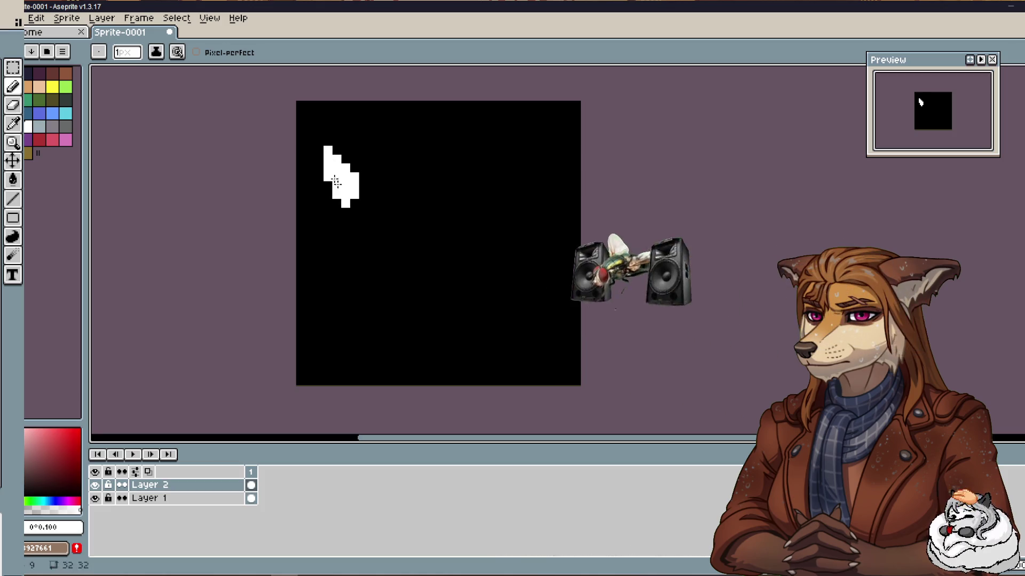
{"action": "left_click_drag", "start_coordinate": [487, 203], "coordinate": [531, 159]}
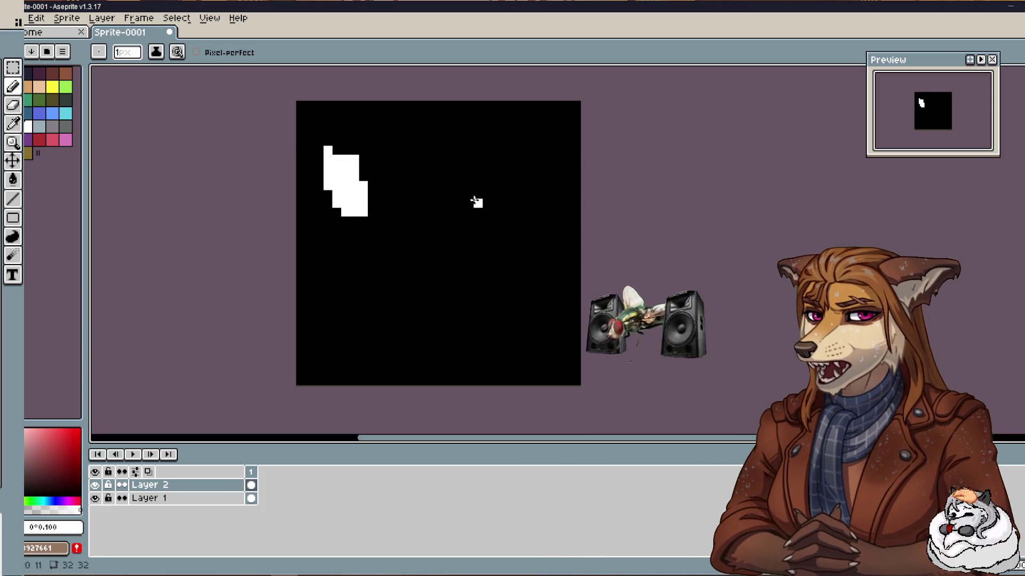
{"action": "key", "text": "v"}
{"action": "key", "text": "ctrl+z"}
{"action": "key", "text": "ctrl+z"}
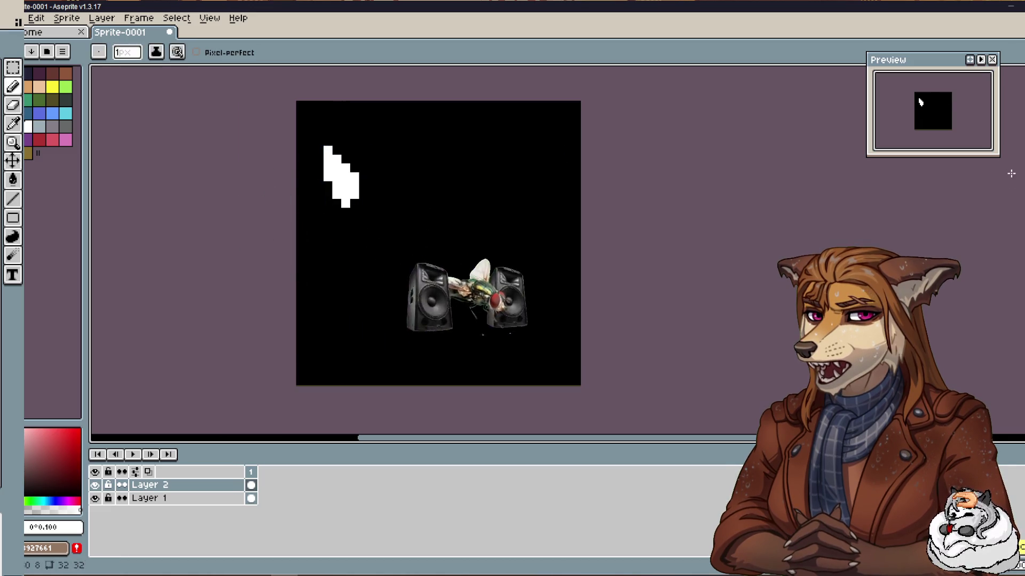
{"action": "key", "text": "ctrl+z"}
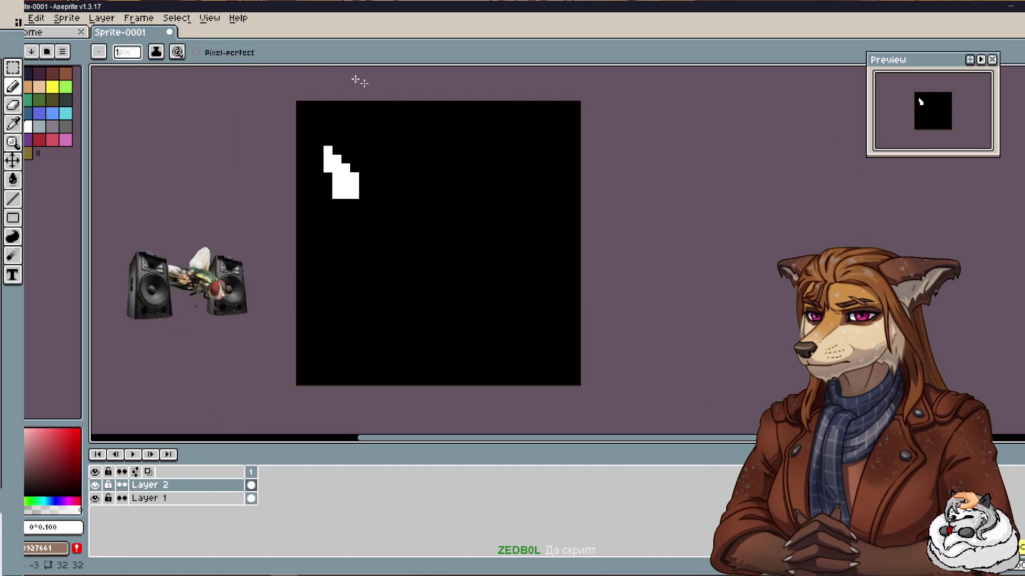
{"action": "key", "text": "ctrl+z"}
{"action": "key", "text": "b"}
Draw a white arc across the upper canvas and fill it into a large head blob.
{"action": "left_click_drag", "start_coordinate": [376, 188], "coordinate": [496, 193]}
{"action": "mouse_move", "coordinate": [432, 171]}
{"action": "left_mouse_down"}
{"action": "mouse_move", "coordinate": [385, 182]}
{"action": "mouse_move", "coordinate": [398, 212]}
{"action": "left_mouse_up"}
{"action": "mouse_move", "coordinate": [496, 194]}
{"action": "left_mouse_down"}
{"action": "mouse_move", "coordinate": [457, 183]}
{"action": "mouse_move", "coordinate": [475, 233]}
{"action": "left_mouse_up"}
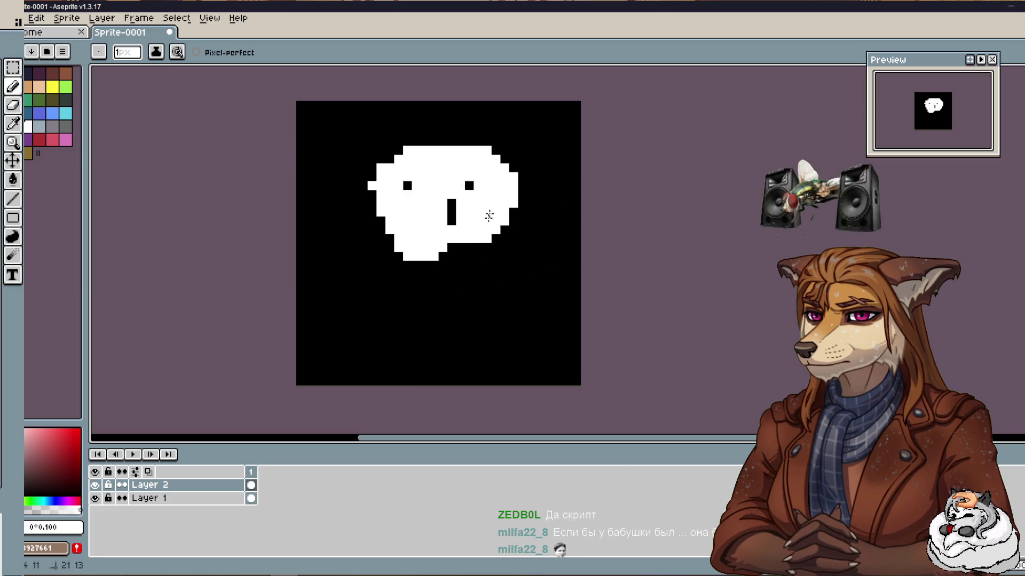
With a 2 px brush, fill the blob's interior dot and notches on its left, top-right and bottom edges.
{"action": "key", "text": "plus"}
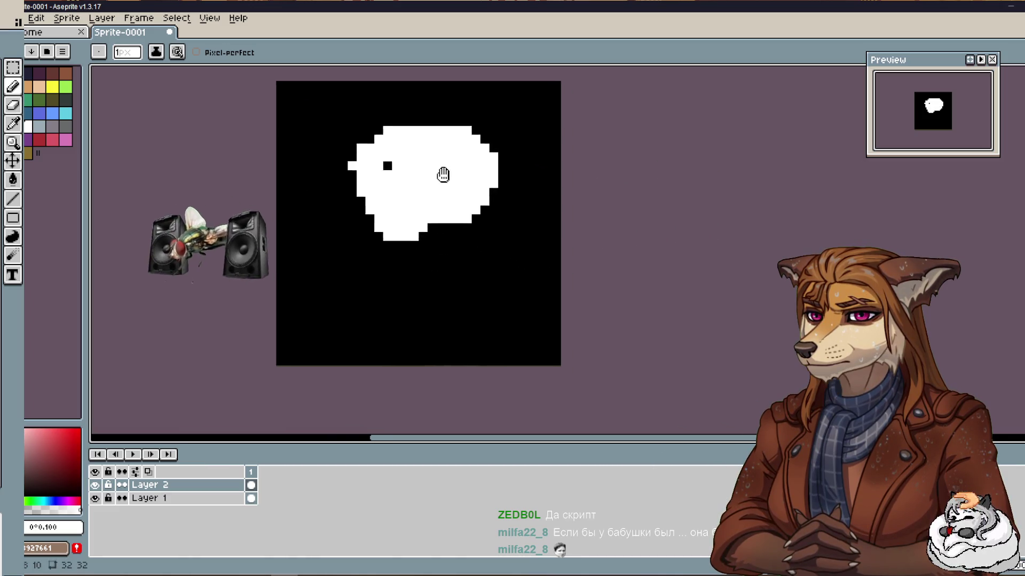
{"action": "left_click_drag", "start_coordinate": [465, 195], "coordinate": [409, 207]}
{"action": "left_click", "coordinate": [352, 196]}
{"action": "mouse_move", "coordinate": [349, 241]}
{"action": "left_mouse_down"}
{"action": "mouse_move", "coordinate": [338, 222]}
{"action": "mouse_move", "coordinate": [343, 167]}
{"action": "mouse_move", "coordinate": [332, 179]}
{"action": "left_mouse_up"}
{"action": "left_click_drag", "start_coordinate": [447, 202], "coordinate": [443, 160]}
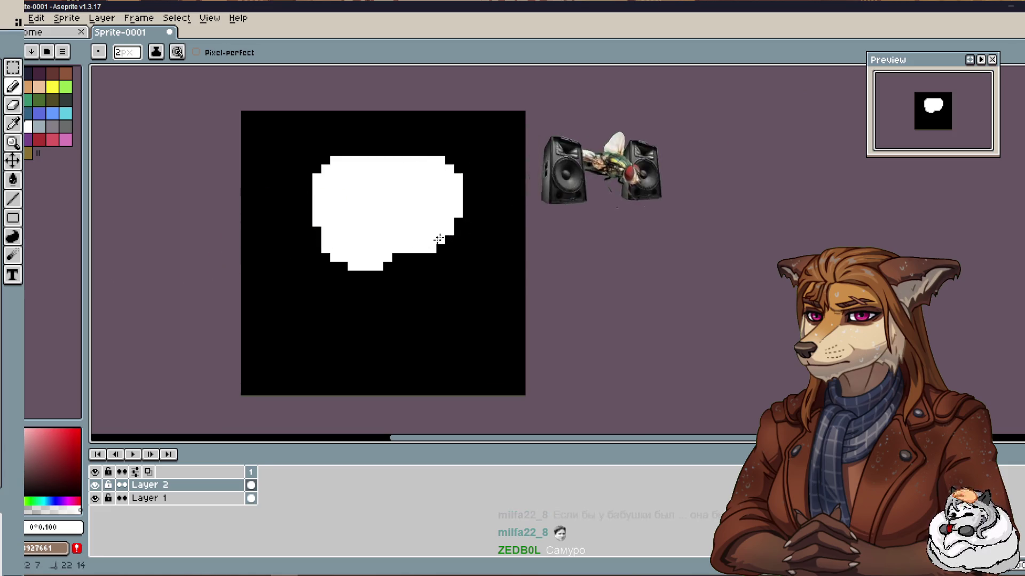
{"action": "left_click_drag", "start_coordinate": [434, 242], "coordinate": [401, 273]}
{"action": "mouse_move", "coordinate": [457, 208]}
{"action": "left_mouse_down"}
{"action": "mouse_move", "coordinate": [404, 271]}
{"action": "mouse_move", "coordinate": [413, 265]}
{"action": "left_mouse_up"}
{"action": "left_click", "coordinate": [458, 231]}
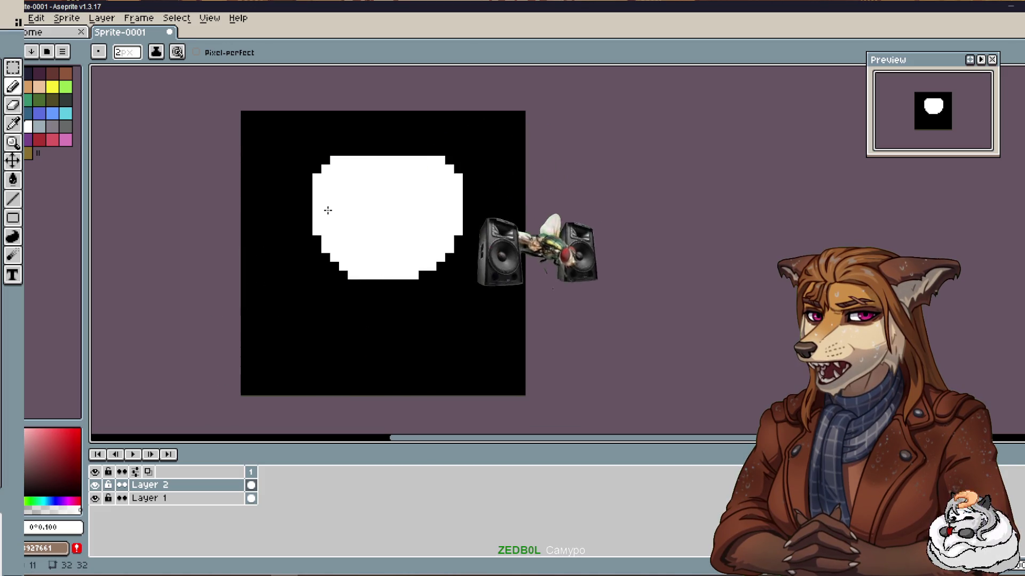
Back at 1 px, add a white row along the top and start the left ear.
{"action": "key", "text": "minus"}
{"action": "key", "text": "minus"}
{"action": "key", "text": "minus"}
{"action": "key", "text": "minus"}
{"action": "left_click_drag", "start_coordinate": [330, 207], "coordinate": [357, 257]}
{"action": "scroll", "coordinate": [389, 233], "scroll_direction": "up", "scroll_amount": 3}
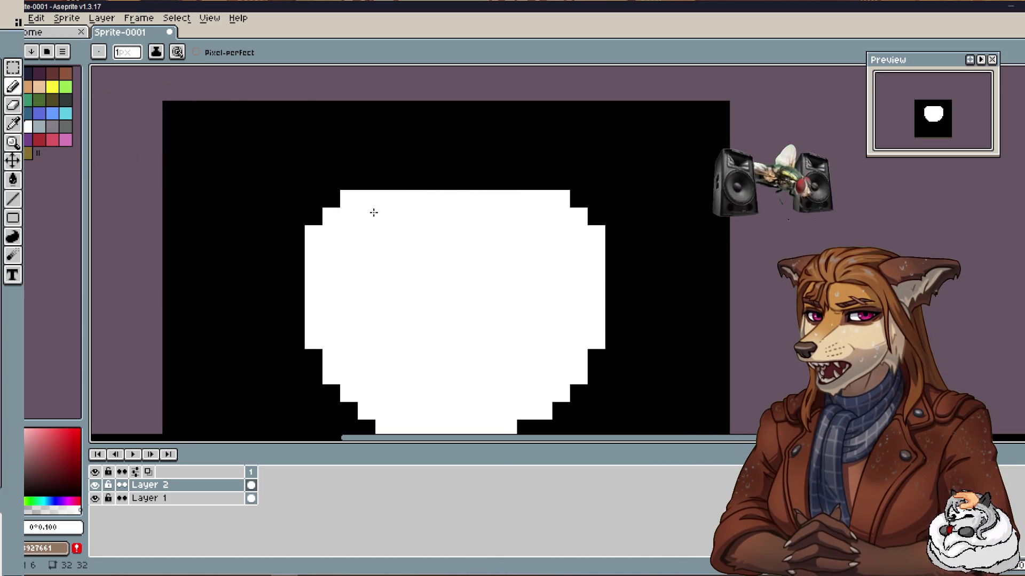
{"action": "mouse_move", "coordinate": [362, 181]}
{"action": "left_mouse_down"}
{"action": "mouse_move", "coordinate": [542, 185]}
{"action": "mouse_move", "coordinate": [513, 181]}
{"action": "left_mouse_up"}
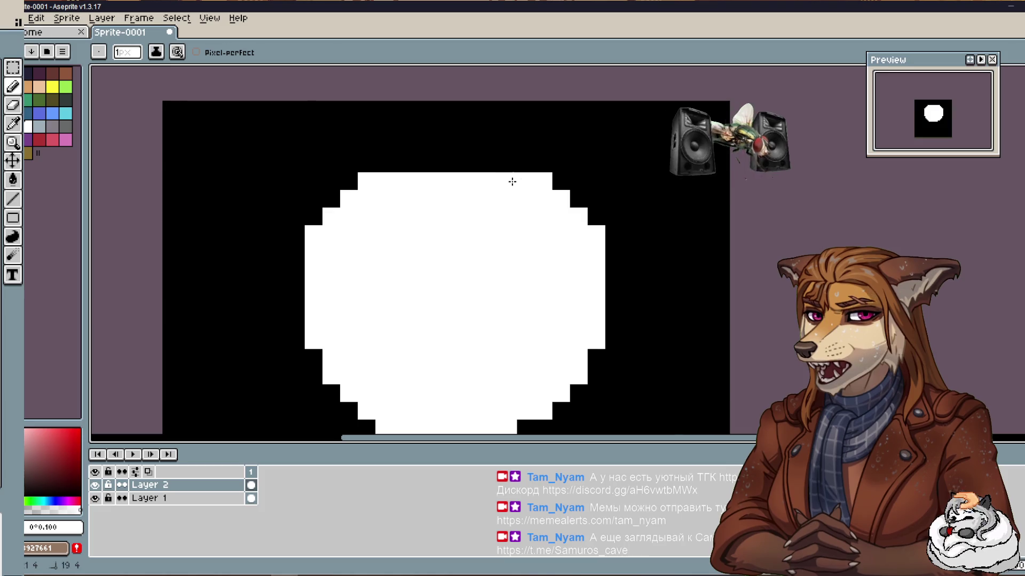
{"action": "left_click", "coordinate": [289, 166]}
{"action": "left_click_drag", "start_coordinate": [289, 166], "coordinate": [302, 251]}
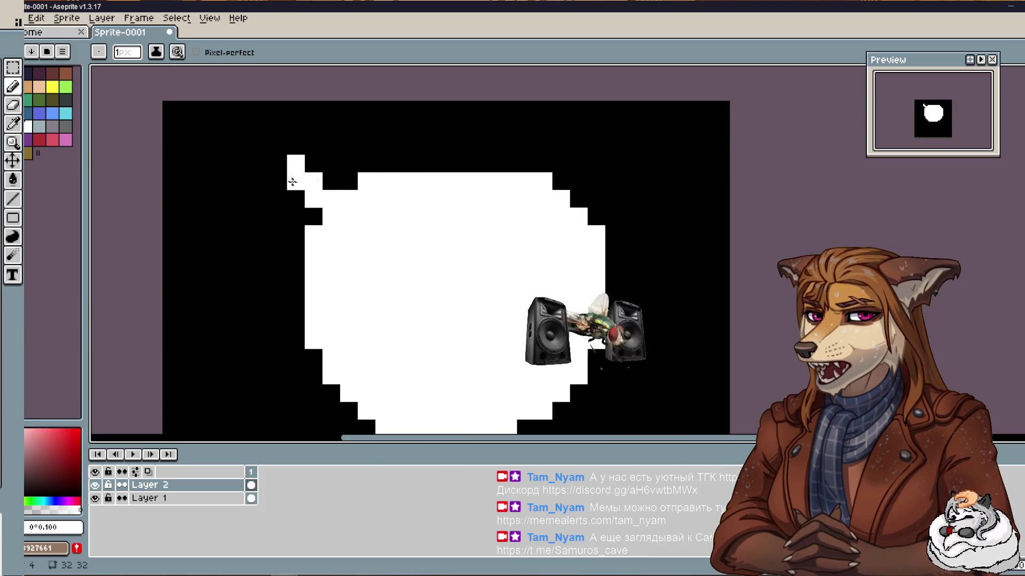
Fill small gaps around the head and draw a matching right ear.
{"action": "left_click", "coordinate": [279, 180]}
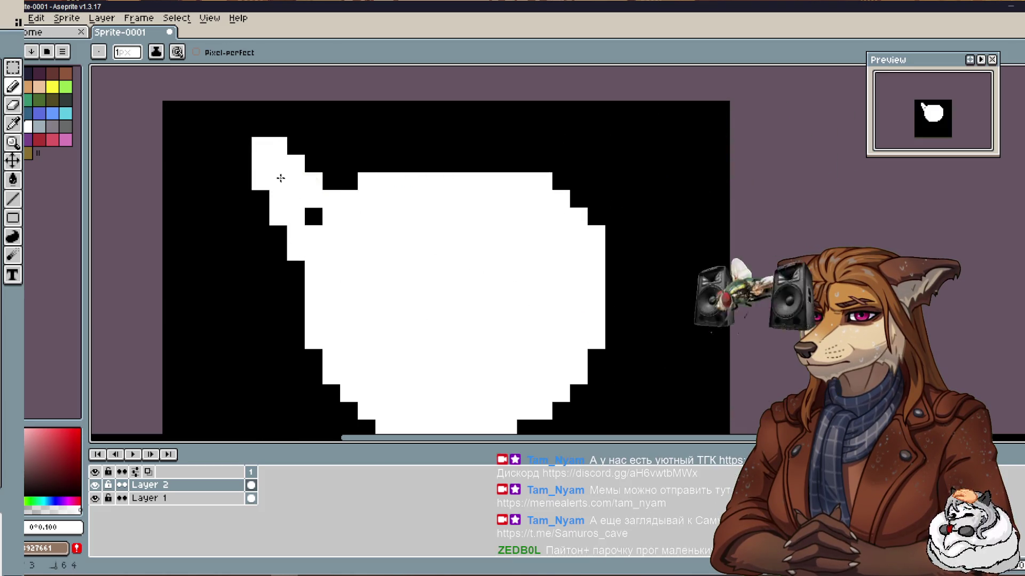
{"action": "left_click", "coordinate": [313, 217]}
{"action": "left_click", "coordinate": [601, 211]}
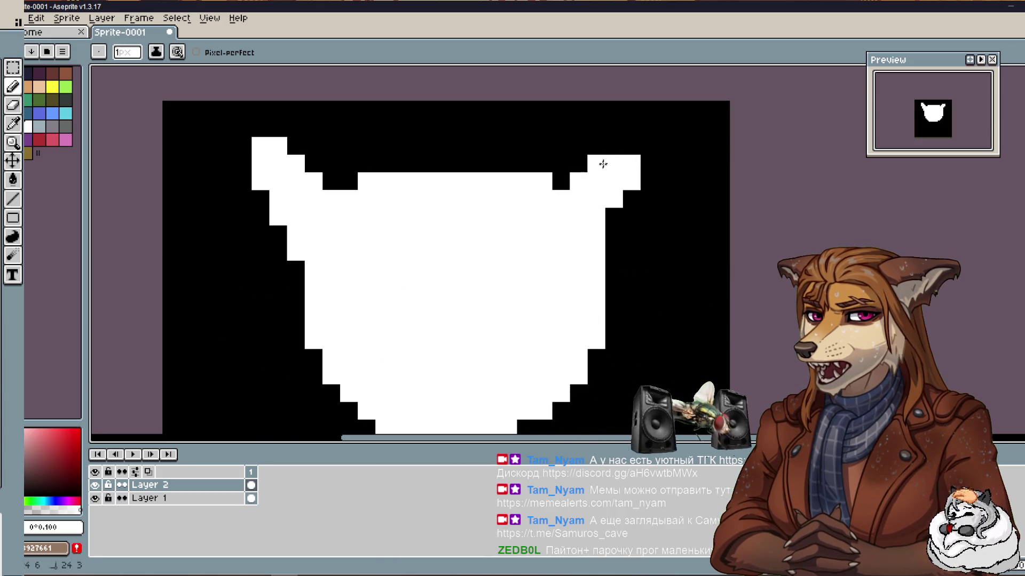
{"action": "left_click_drag", "start_coordinate": [602, 208], "coordinate": [649, 146]}
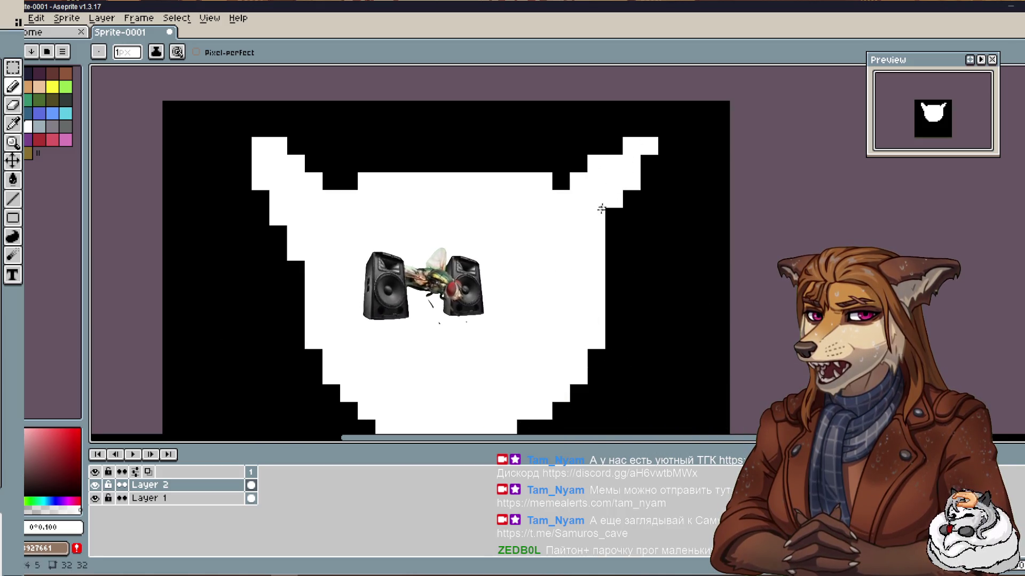
{"action": "left_click_drag", "start_coordinate": [648, 163], "coordinate": [604, 237]}
{"action": "left_click", "coordinate": [649, 199]}
{"action": "left_click", "coordinate": [614, 252]}
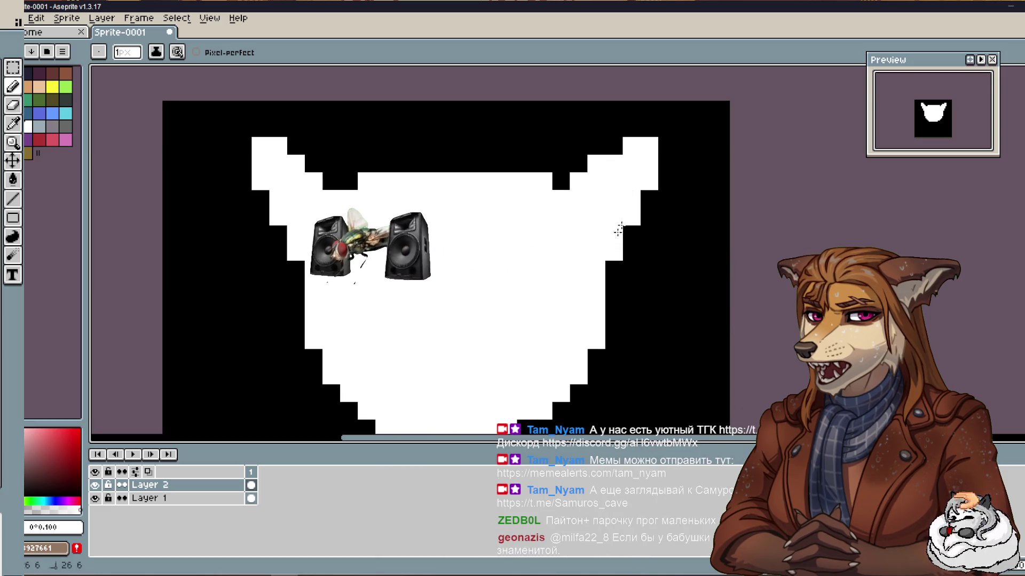
Fill in the left ear's edge, undoing the stray pixels.
{"action": "left_click", "coordinate": [278, 128]}
{"action": "key", "text": "ctrl+z"}
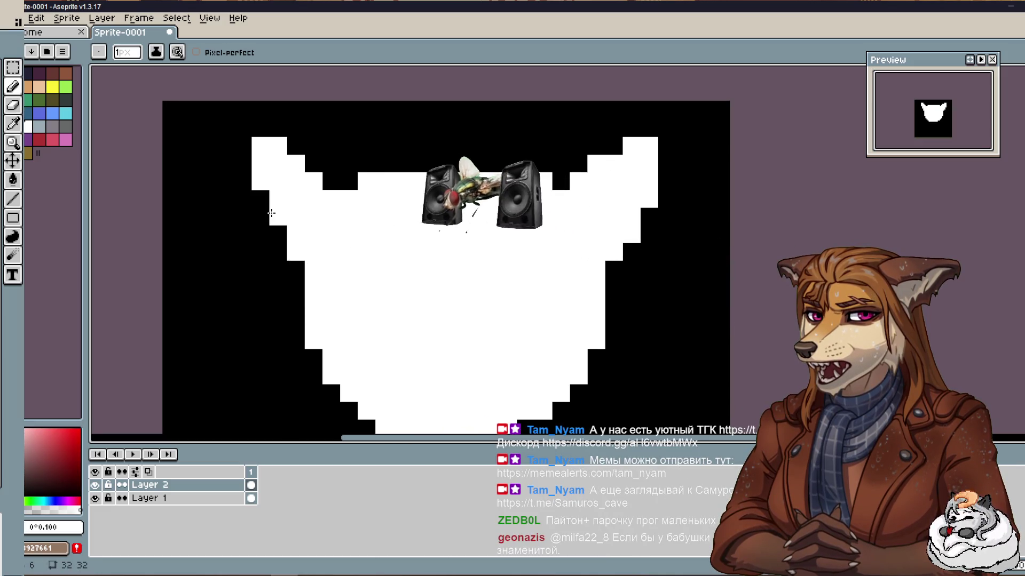
{"action": "left_click", "coordinate": [264, 248]}
{"action": "key", "text": "ctrl+z"}
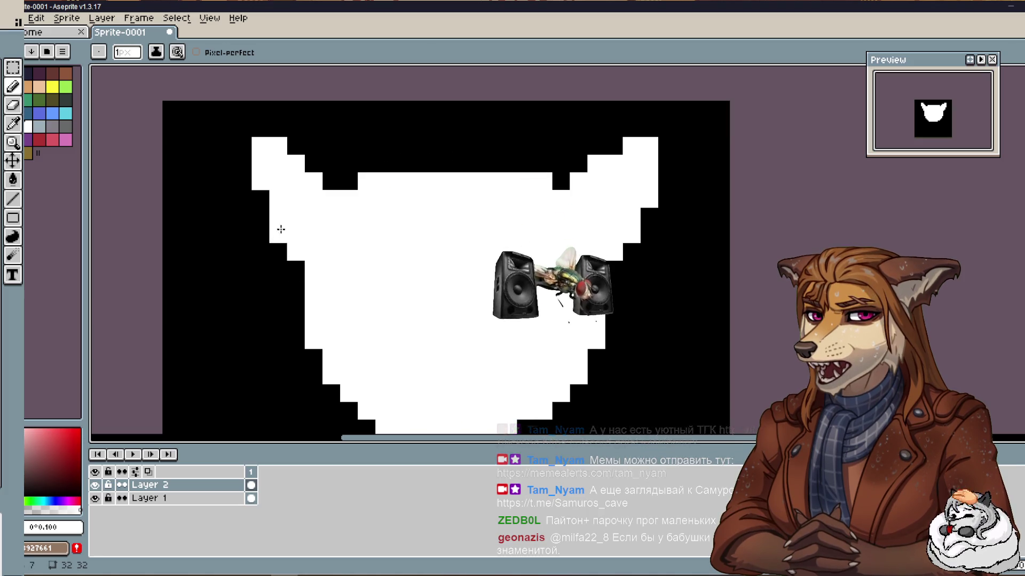
{"action": "left_click_drag", "start_coordinate": [261, 198], "coordinate": [277, 235]}
{"action": "key", "text": "v"}
{"action": "scroll", "coordinate": [317, 280], "scroll_direction": "down", "scroll_amount": 1}
{"action": "scroll", "coordinate": [332, 254], "scroll_direction": "up", "scroll_amount": 1}
{"action": "key", "text": "b"}
{"action": "scroll", "coordinate": [338, 194], "scroll_direction": "down", "scroll_amount": 3}
{"action": "scroll", "coordinate": [405, 272], "scroll_direction": "up", "scroll_amount": 3}
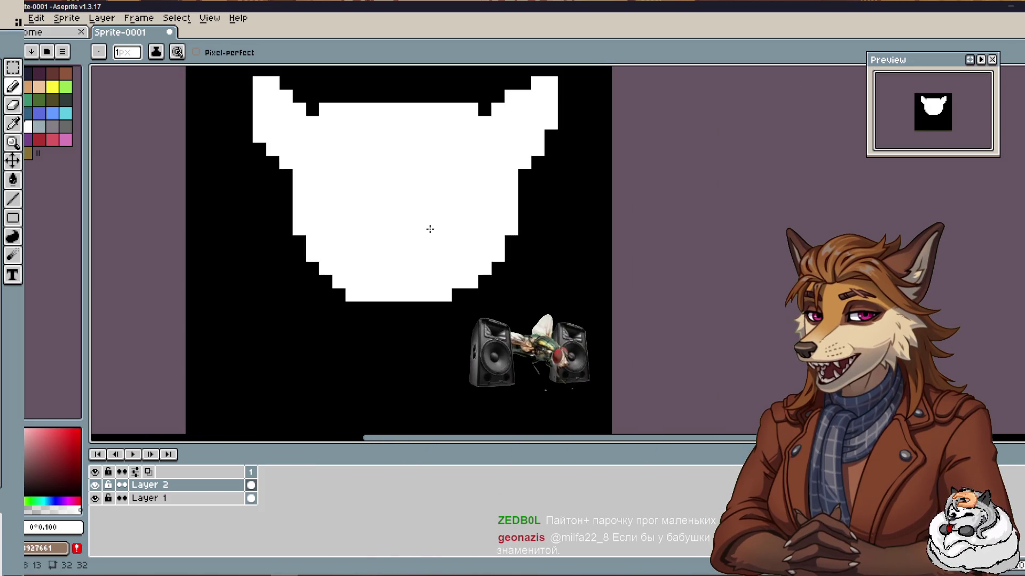
Taper the head's bottom into a pointed chin, then undo it.
{"action": "right_click", "coordinate": [366, 311]}
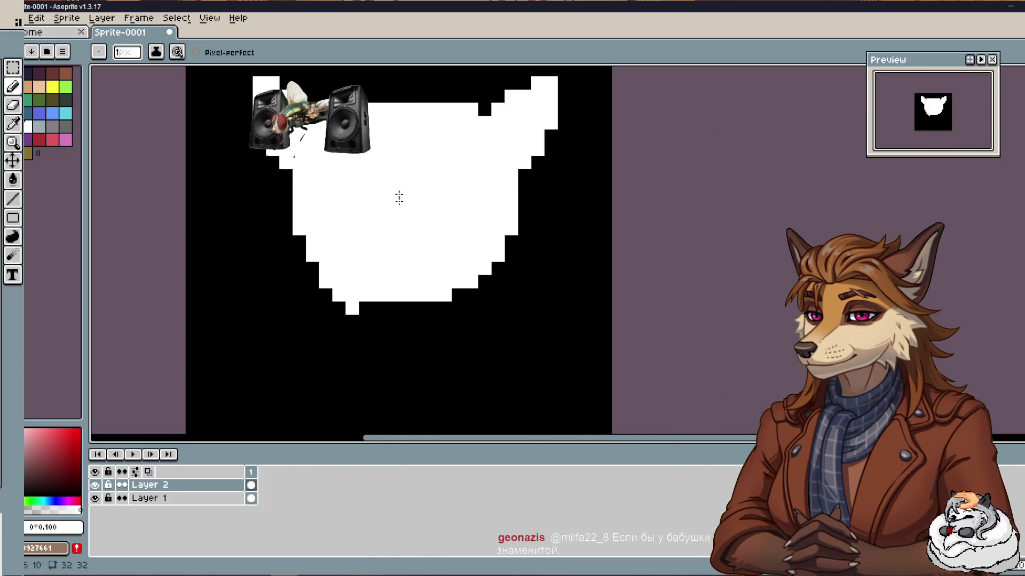
{"action": "left_click_drag", "start_coordinate": [405, 321], "coordinate": [392, 348]}
{"action": "left_click_drag", "start_coordinate": [409, 309], "coordinate": [425, 327]}
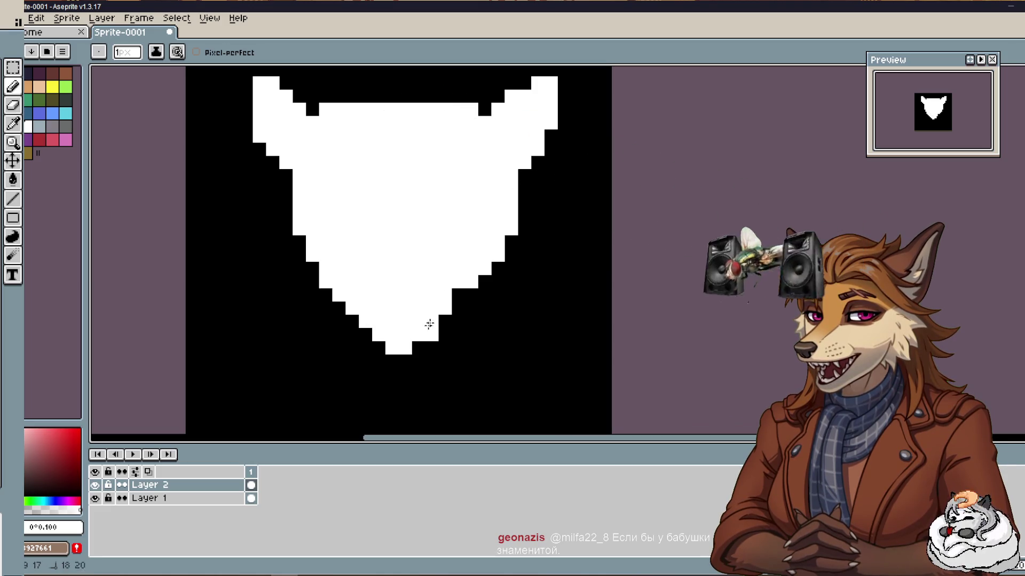
{"action": "mouse_move", "coordinate": [475, 258]}
{"action": "left_mouse_down"}
{"action": "mouse_move", "coordinate": [431, 330]}
{"action": "mouse_move", "coordinate": [352, 336]}
{"action": "left_mouse_up"}
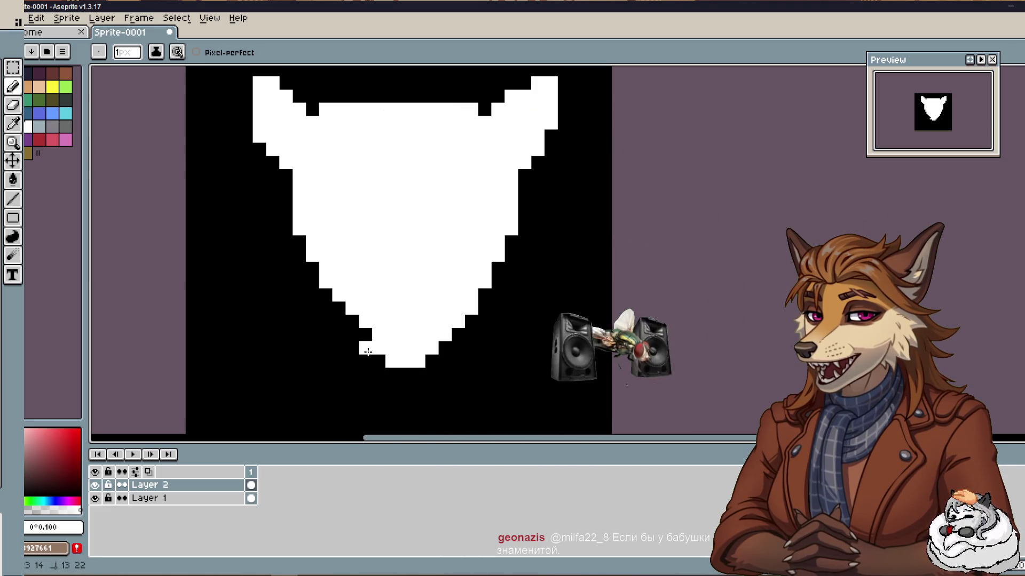
{"action": "scroll", "coordinate": [381, 175], "scroll_direction": "down", "scroll_amount": 3}
{"action": "scroll", "coordinate": [400, 181], "scroll_direction": "up", "scroll_amount": 1}
{"action": "key", "text": "ctrl"}
{"action": "key", "text": "ctrl+z"}
{"action": "key", "text": "ctrl+z"}
{"action": "key", "text": "ctrl+z"}
Undo the ears, then redo to recover the jaw, mouth gaps and filled lower-right edge.
{"action": "key", "text": "ctrl+z"}
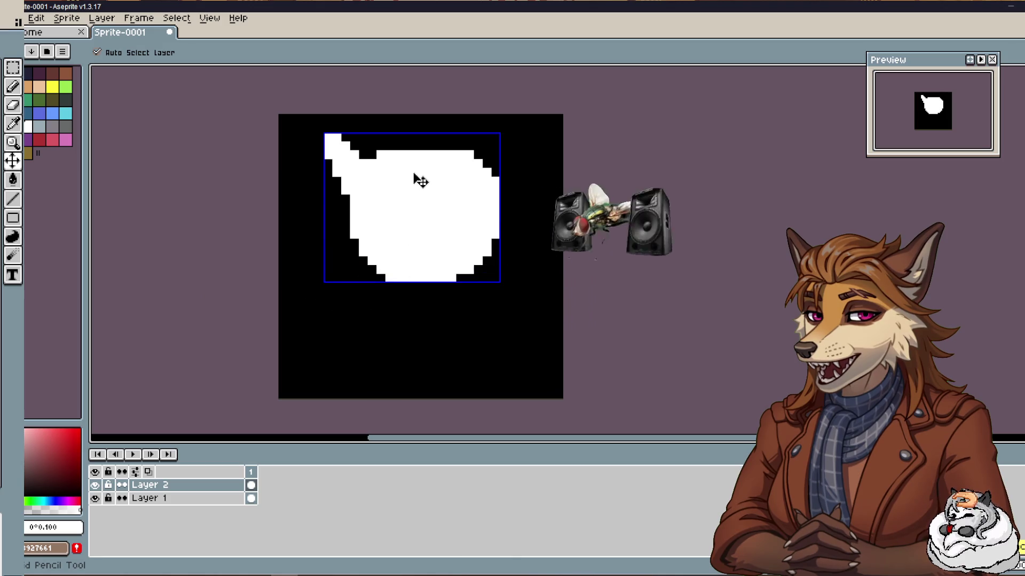
{"action": "key", "text": "ctrl+z"}
{"action": "key", "text": "ctrl+z"}
{"action": "key", "text": "ctrl+z"}
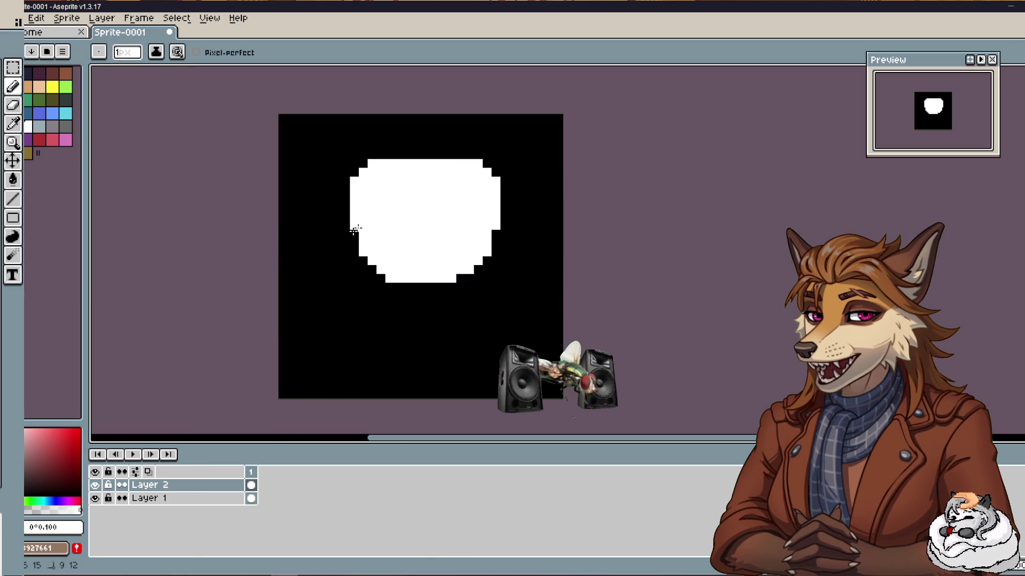
{"action": "key", "text": "ctrl+y"}
{"action": "key", "text": "ctrl+y"}
{"action": "key", "text": "ctrl+y"}
{"action": "key", "text": "ctrl+y"}
{"action": "key", "text": "ctrl+y"}
{"action": "key", "text": "ctrl+y"}
{"action": "key", "text": "ctrl+y"}
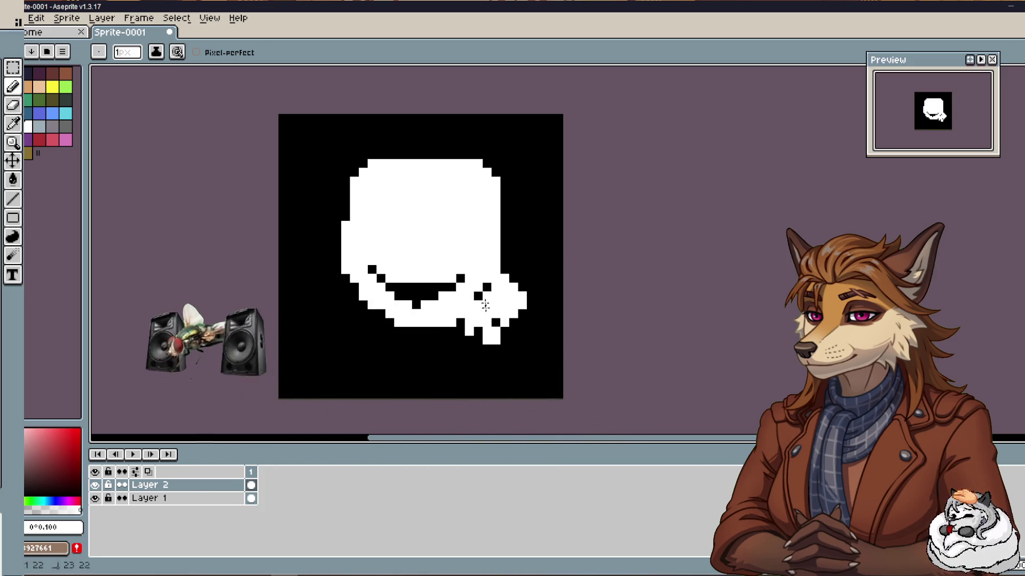
{"action": "key", "text": "ctrl+y"}
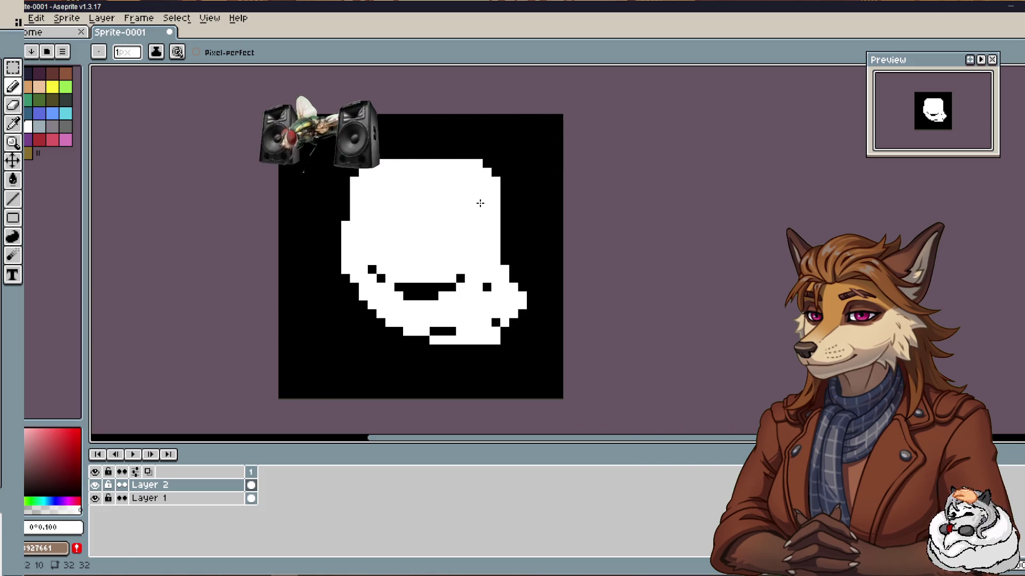
Erase the head's top-right corner into a slope with the Eraser.
{"action": "key", "text": "e"}
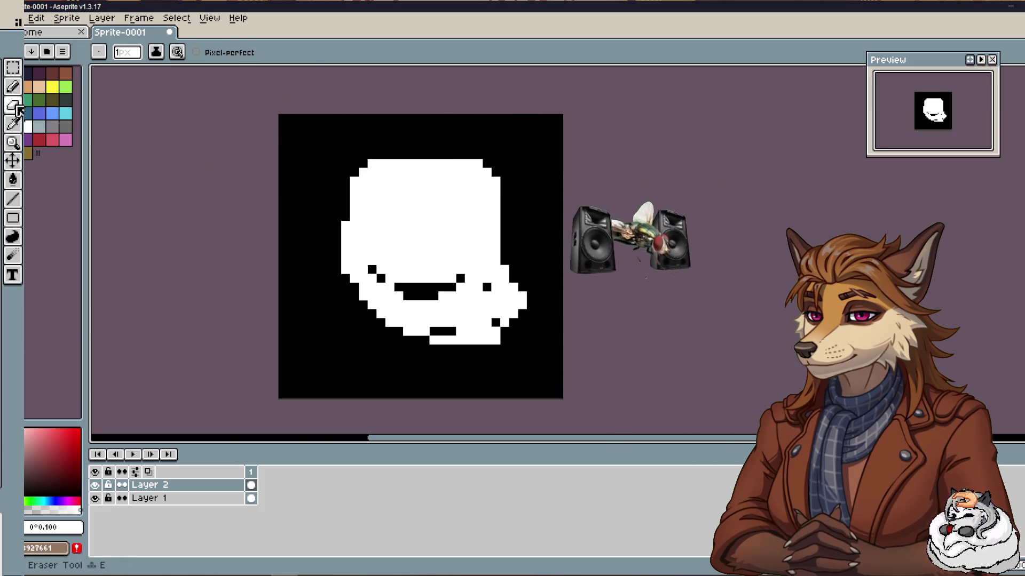
{"action": "left_click_drag", "start_coordinate": [522, 183], "coordinate": [465, 142]}
{"action": "left_click", "coordinate": [13, 86]}
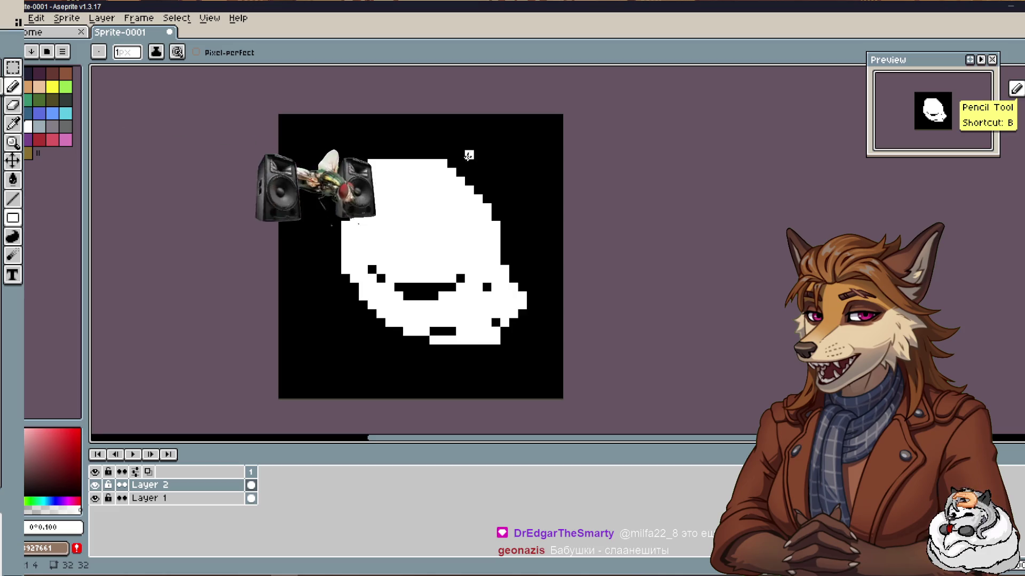
{"action": "left_click_drag", "start_coordinate": [469, 153], "coordinate": [476, 164]}
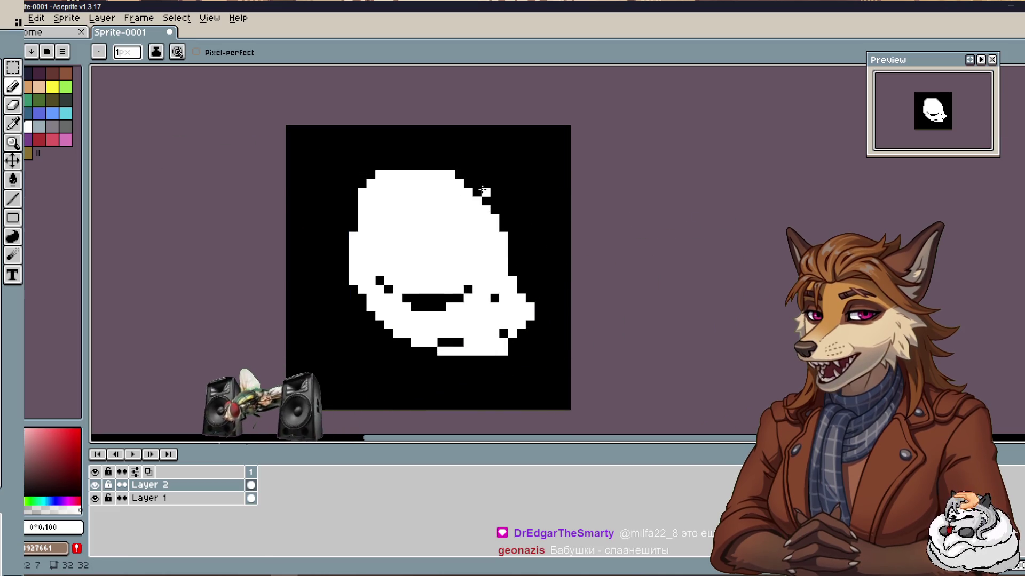
{"action": "key", "text": "e"}
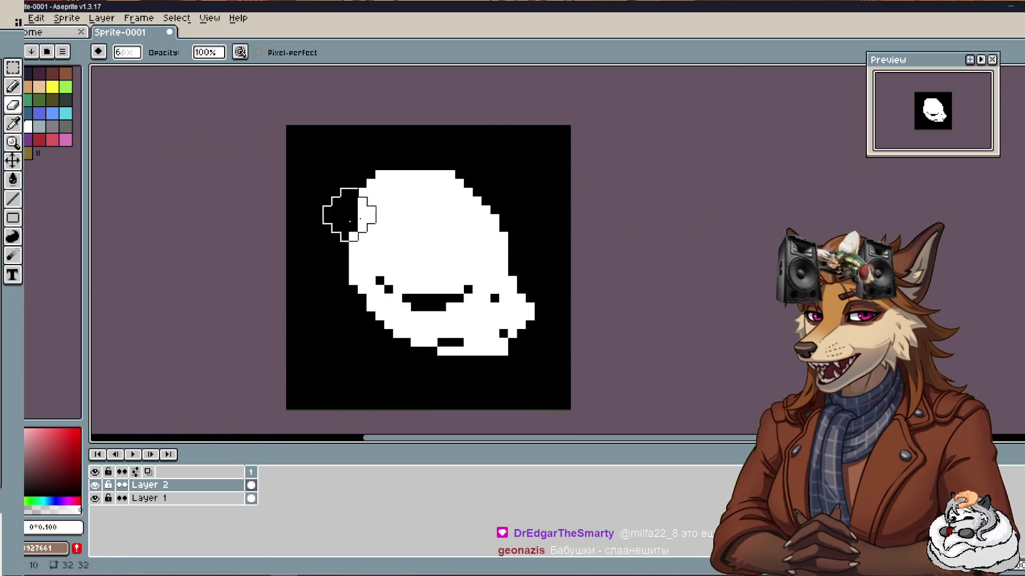
{"action": "key", "text": "v"}
{"action": "key", "text": "b"}
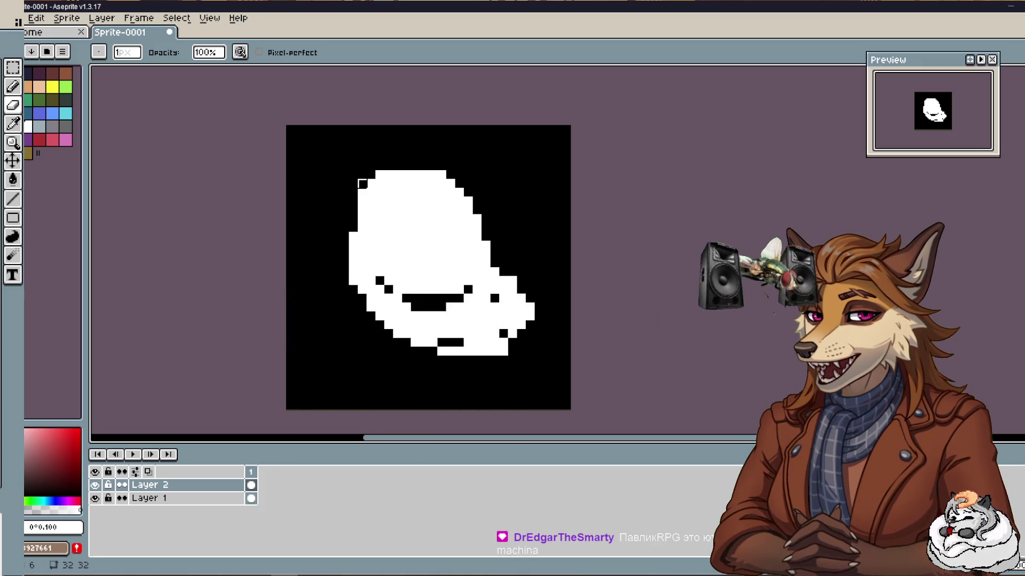
Trim the head's bottom row and fill the stray black pixels inside it white.
{"action": "left_click", "coordinate": [442, 352]}
{"action": "left_click_drag", "start_coordinate": [486, 352], "coordinate": [504, 351]}
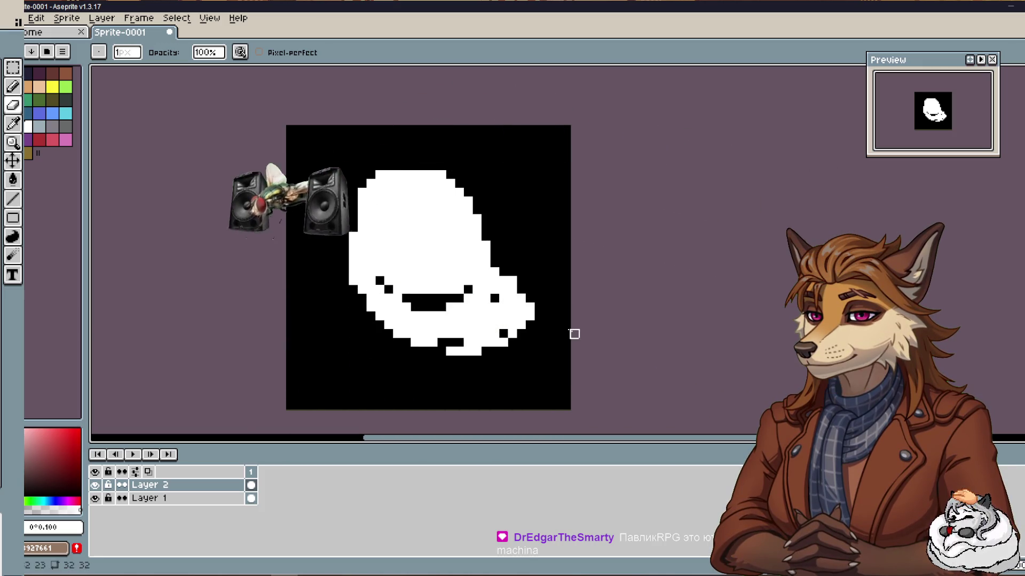
{"action": "left_click", "coordinate": [14, 85]}
{"action": "left_click", "coordinate": [504, 333]}
{"action": "left_click", "coordinate": [495, 298]}
{"action": "left_click_drag", "start_coordinate": [441, 342], "coordinate": [461, 338]}
Paint the eye and mouth gaps white, pad the left edge, and undo the upper-left protrusion.
{"action": "mouse_move", "coordinate": [379, 280]}
{"action": "left_mouse_down"}
{"action": "mouse_move", "coordinate": [457, 305]}
{"action": "mouse_move", "coordinate": [467, 288]}
{"action": "left_mouse_up"}
{"action": "left_click_drag", "start_coordinate": [354, 211], "coordinate": [344, 262]}
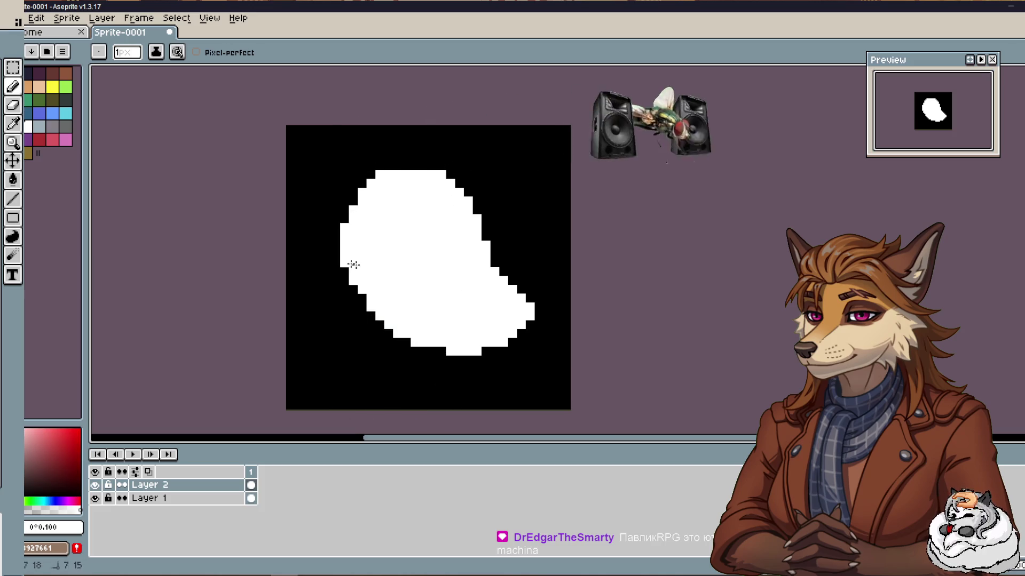
{"action": "mouse_move", "coordinate": [475, 211]}
{"action": "left_mouse_down"}
{"action": "mouse_move", "coordinate": [415, 147]}
{"action": "mouse_move", "coordinate": [358, 167]}
{"action": "mouse_move", "coordinate": [365, 187]}
{"action": "mouse_move", "coordinate": [315, 166]}
{"action": "left_mouse_up"}
{"action": "key", "text": "ctrl+z"}
{"action": "key", "text": "ctrl+z"}
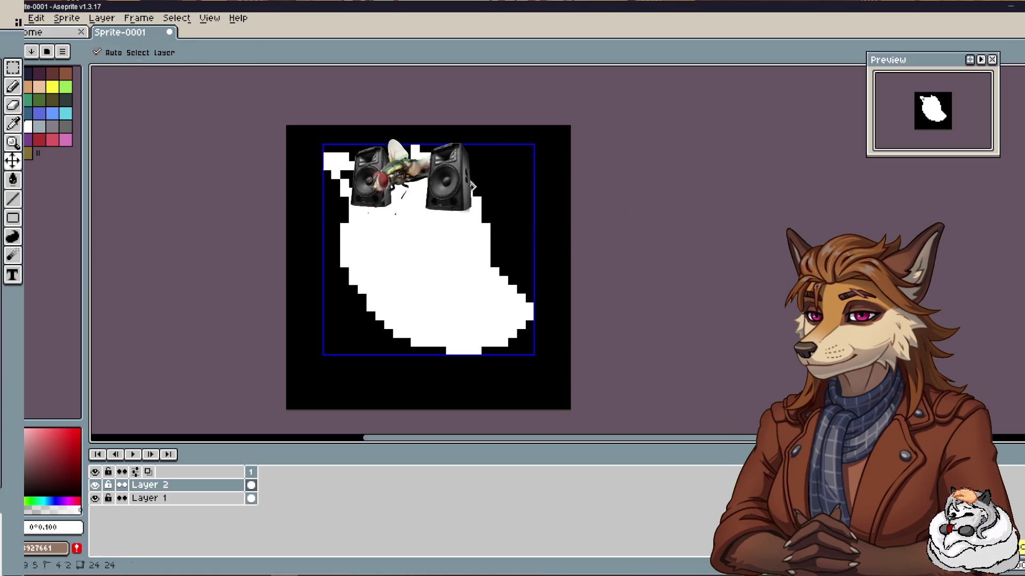
{"action": "key", "text": "z"}
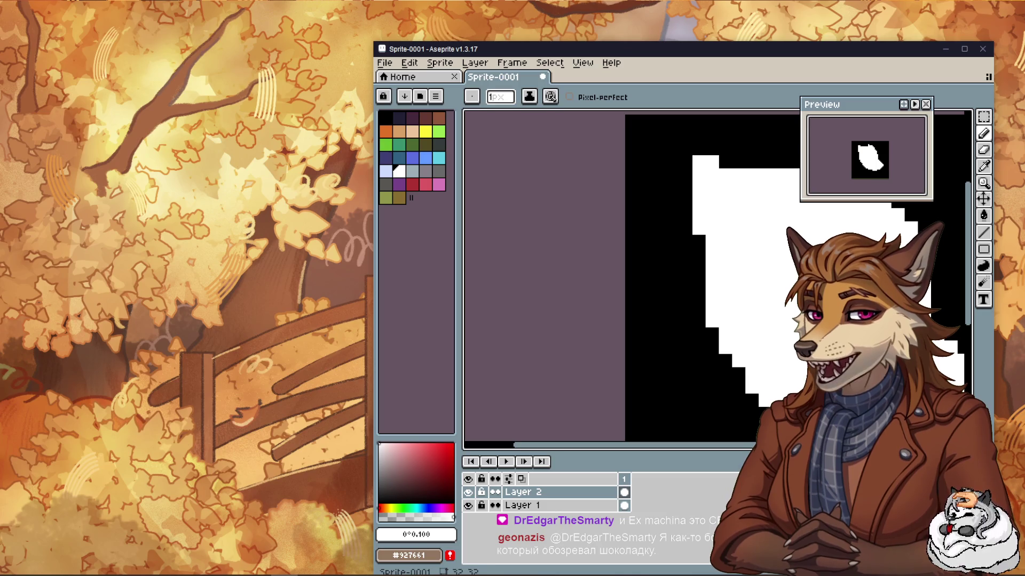
Play the 'Айсберг МАРИАНСКОЙ впадины' video in Firefox, pause and resume it, then minimise the browser.
{"action": "key", "text": "alt+Tab"}
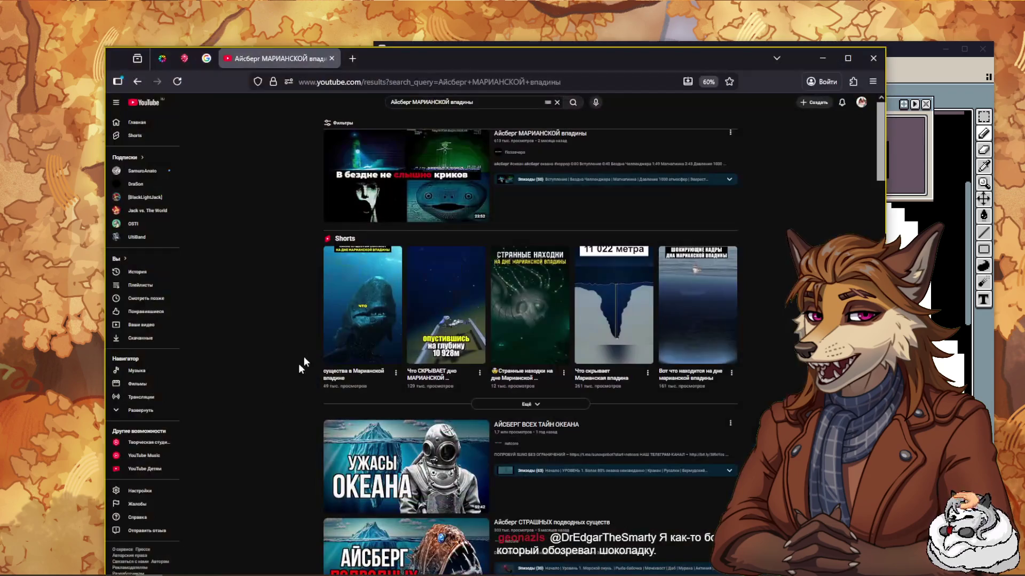
{"action": "left_click", "coordinate": [428, 206]}
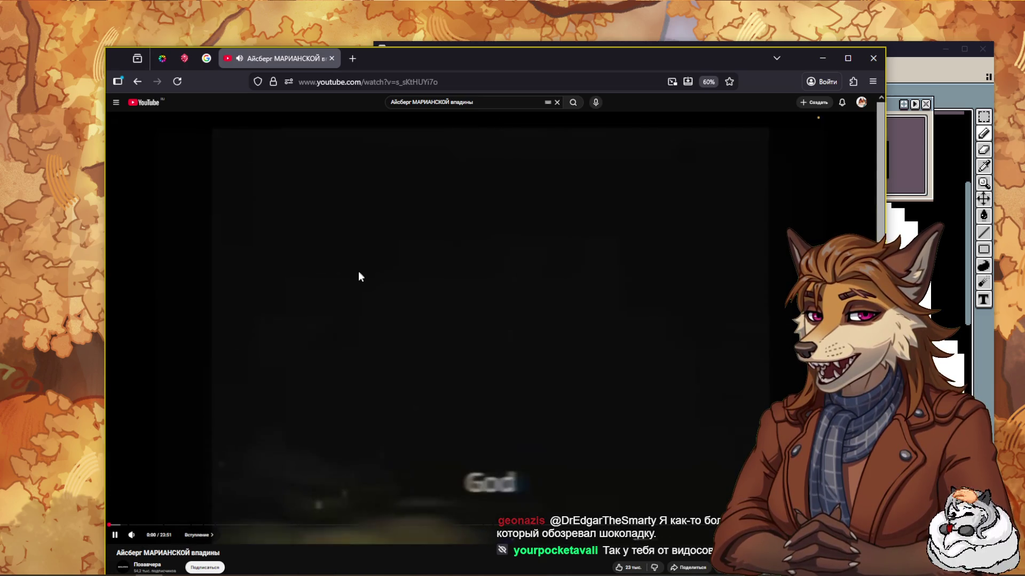
{"action": "left_click", "coordinate": [386, 295]}
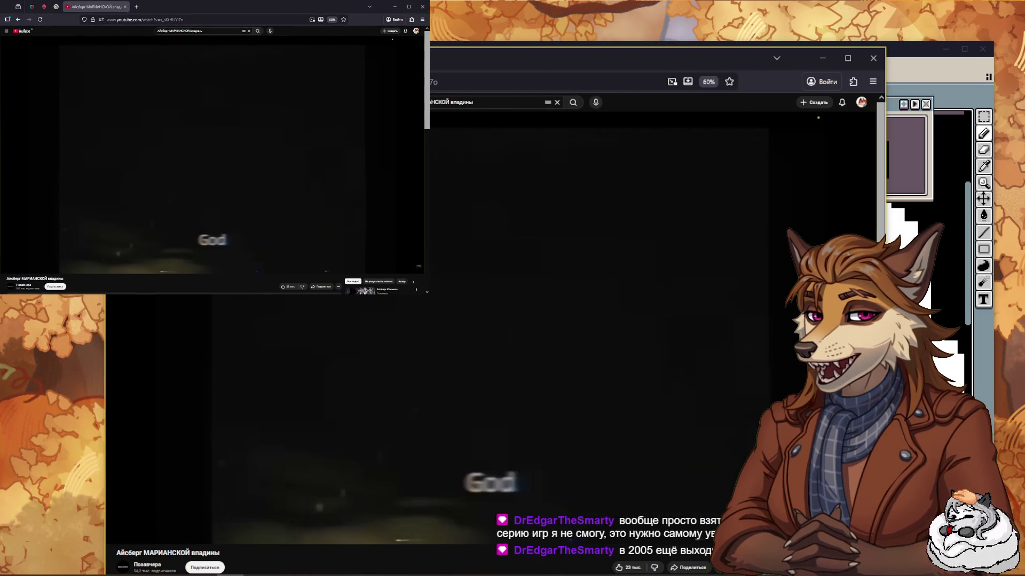
{"action": "left_click", "coordinate": [625, 174]}
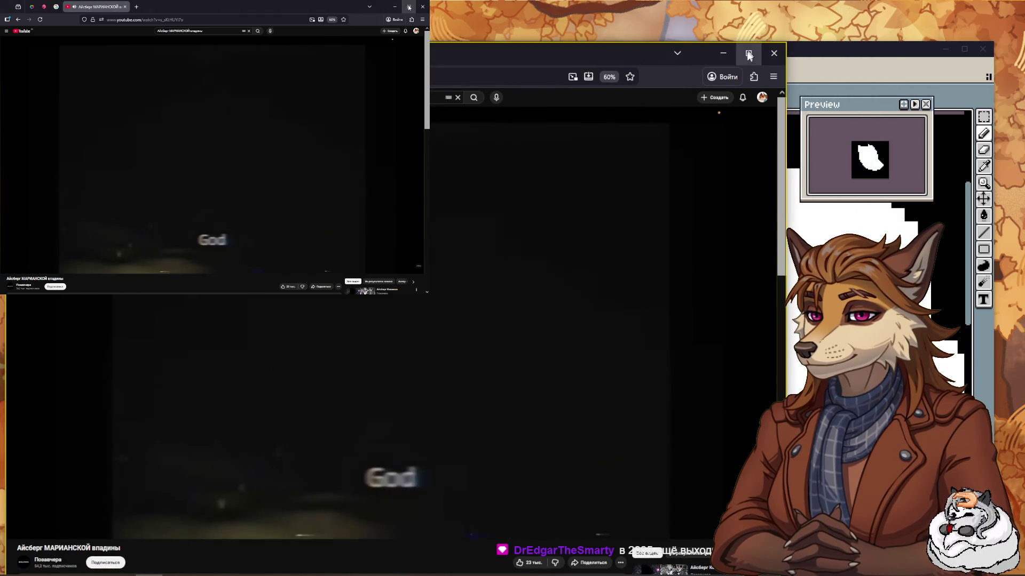
{"action": "left_click", "coordinate": [723, 53]}
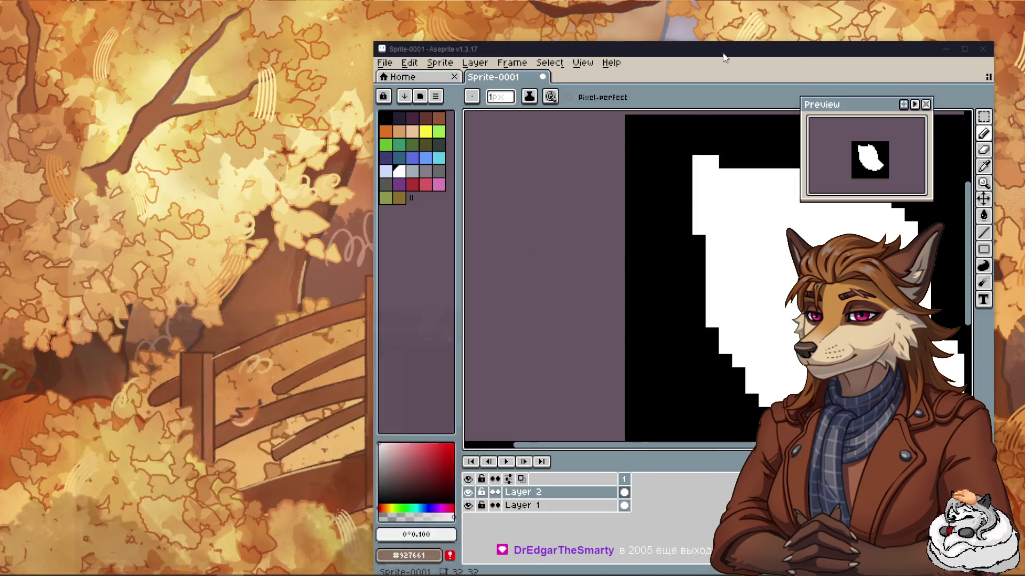
Restore the browser, hide the extra video window, go fullscreen with F11, and centre the head.
{"action": "left_click", "coordinate": [218, 554]}
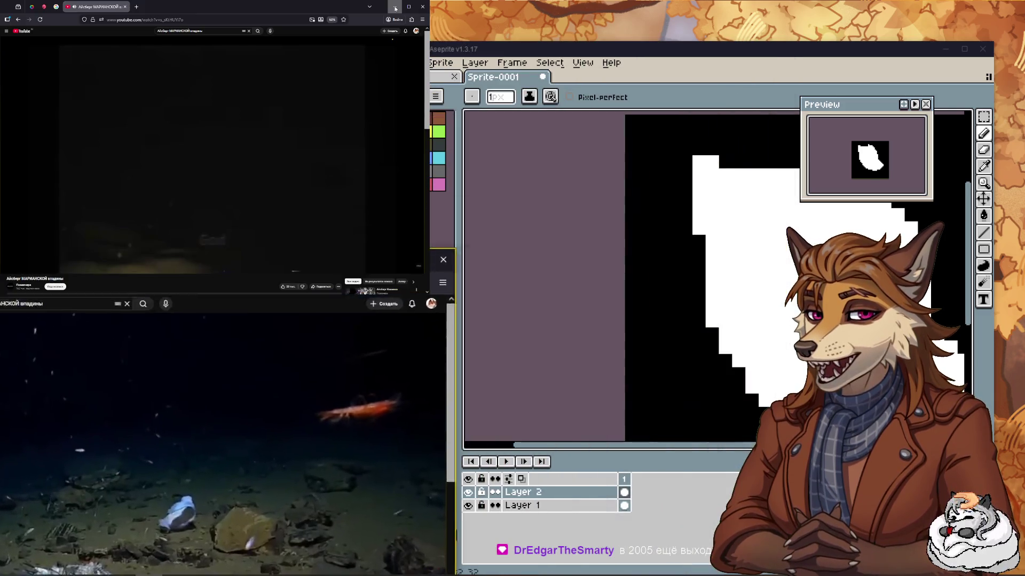
{"action": "left_click", "coordinate": [395, 8]}
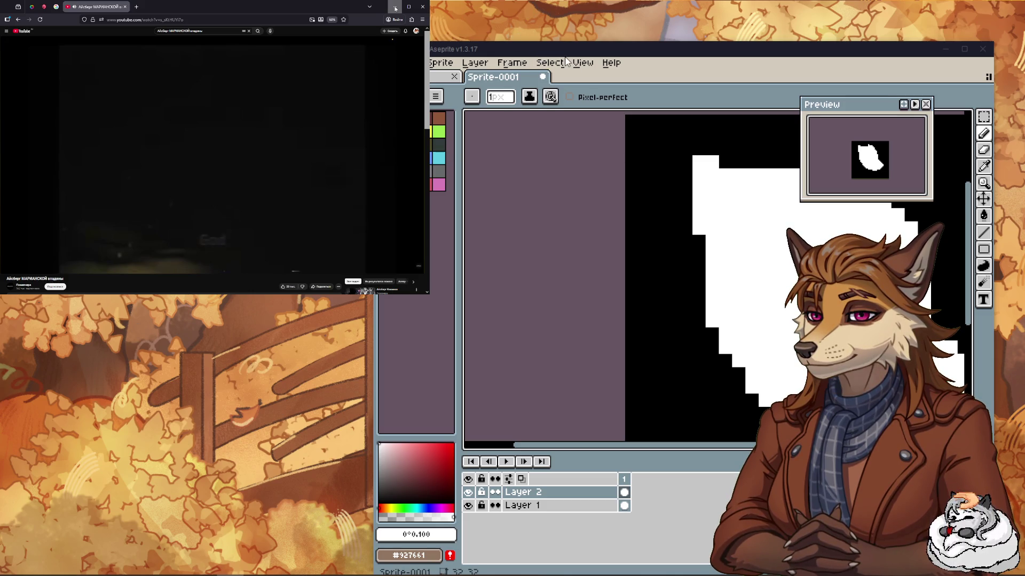
{"action": "key", "text": "F11"}
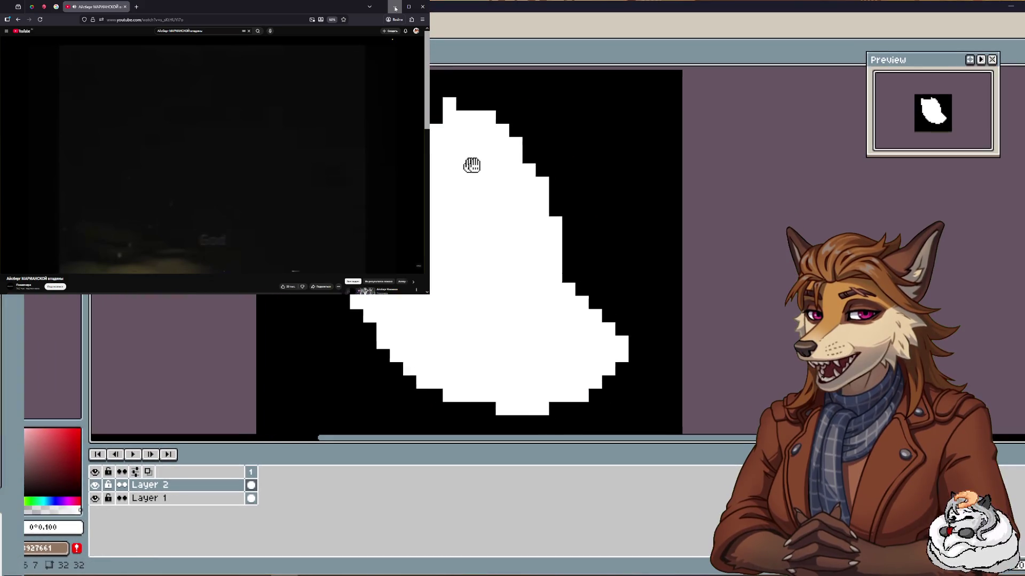
{"action": "left_click_drag", "start_coordinate": [468, 166], "coordinate": [606, 158]}
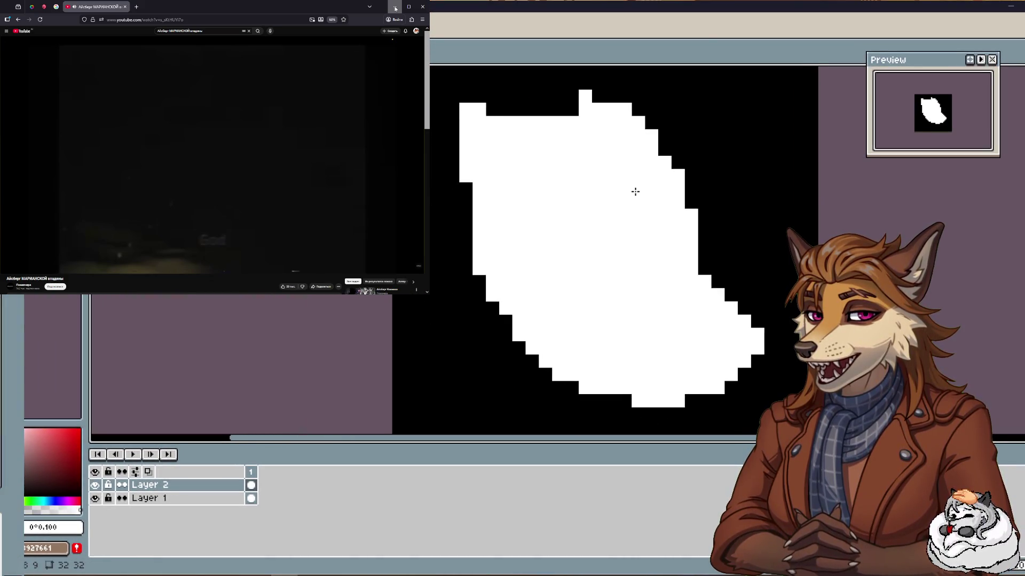
Switch to a black Pencil and paint the wide left eye block.
{"action": "left_click_drag", "start_coordinate": [525, 291], "coordinate": [487, 295]}
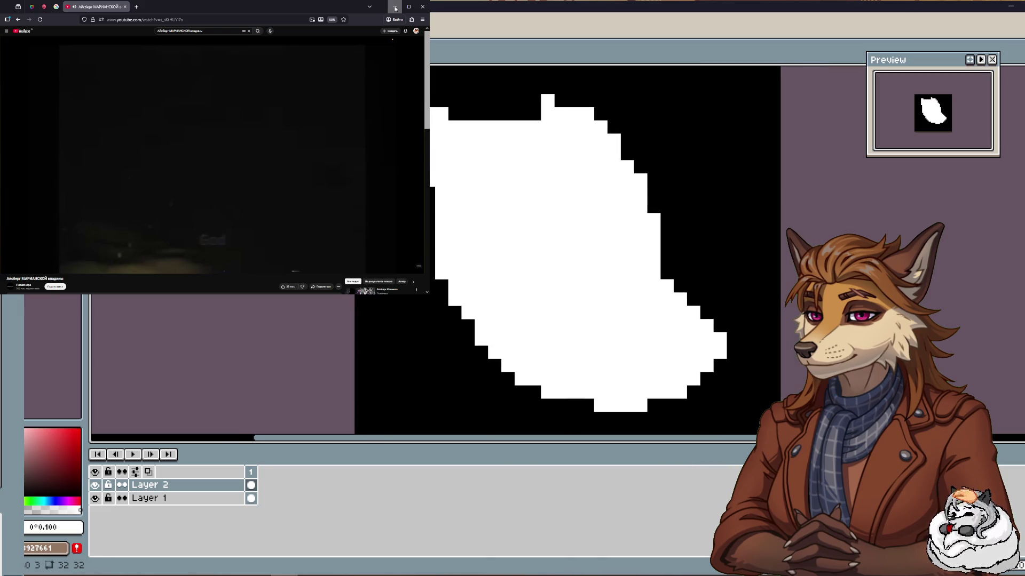
{"action": "key", "text": "x"}
{"action": "key", "text": "b"}
{"action": "left_click", "coordinate": [513, 233]}
{"action": "left_click_drag", "start_coordinate": [514, 235], "coordinate": [458, 260]}
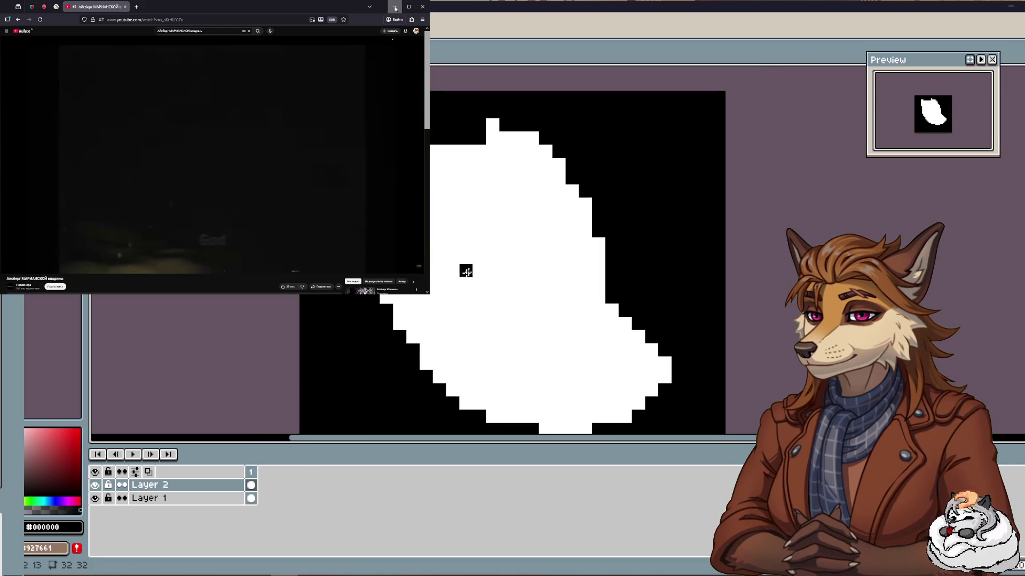
{"action": "left_click_drag", "start_coordinate": [466, 271], "coordinate": [496, 283]}
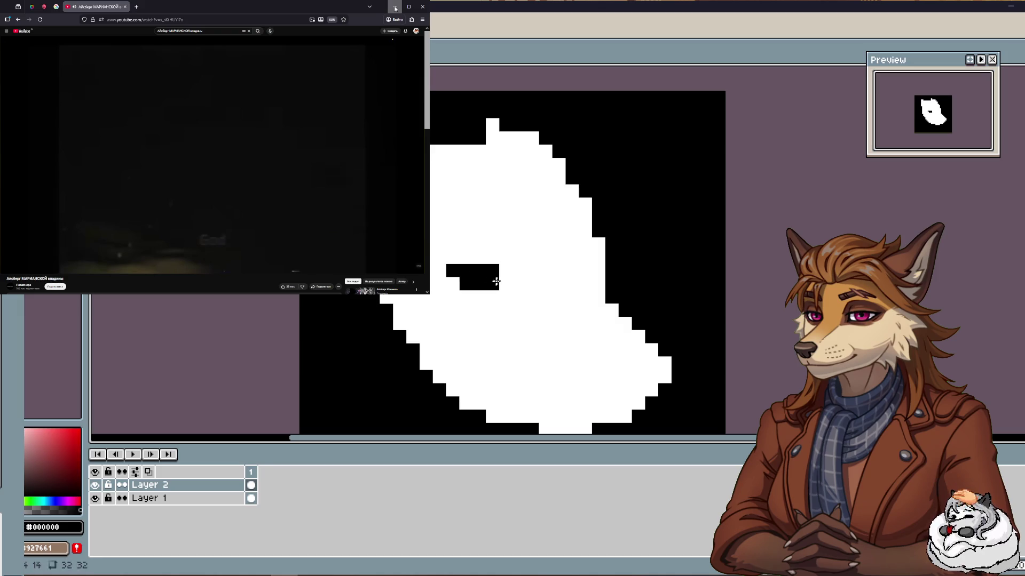
Dot a small narrow right eye and undo extra pixels beside the left eye.
{"action": "left_click", "coordinate": [585, 257]}
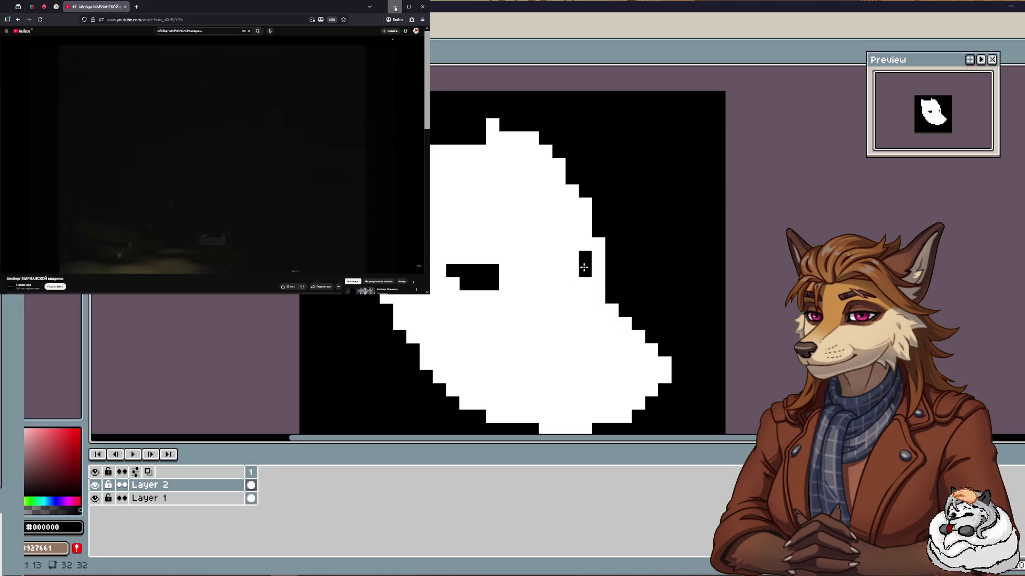
{"action": "left_click_drag", "start_coordinate": [584, 258], "coordinate": [584, 271], "text": "ctrl"}
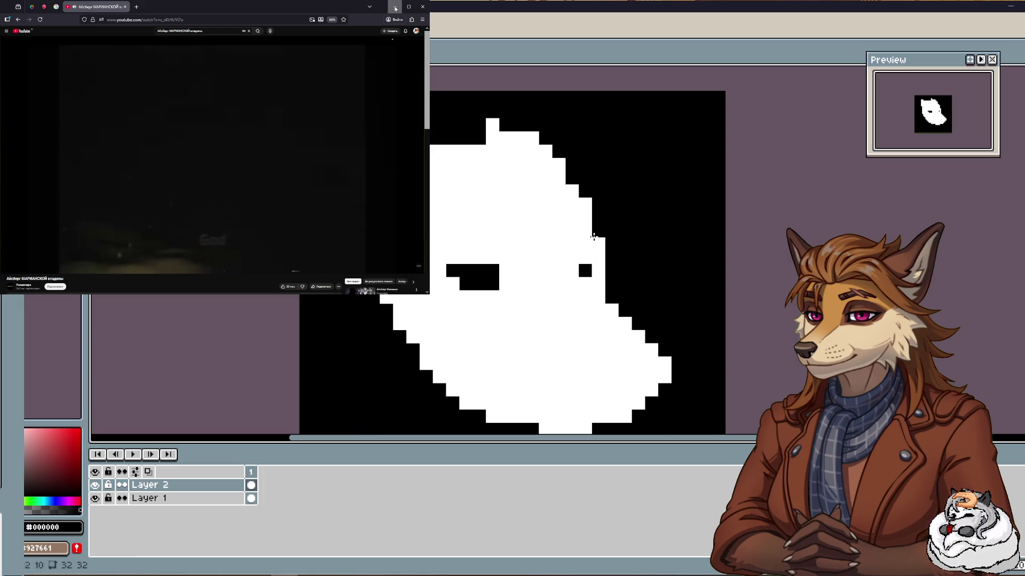
{"action": "left_click", "coordinate": [584, 284]}
{"action": "left_click", "coordinate": [559, 257]}
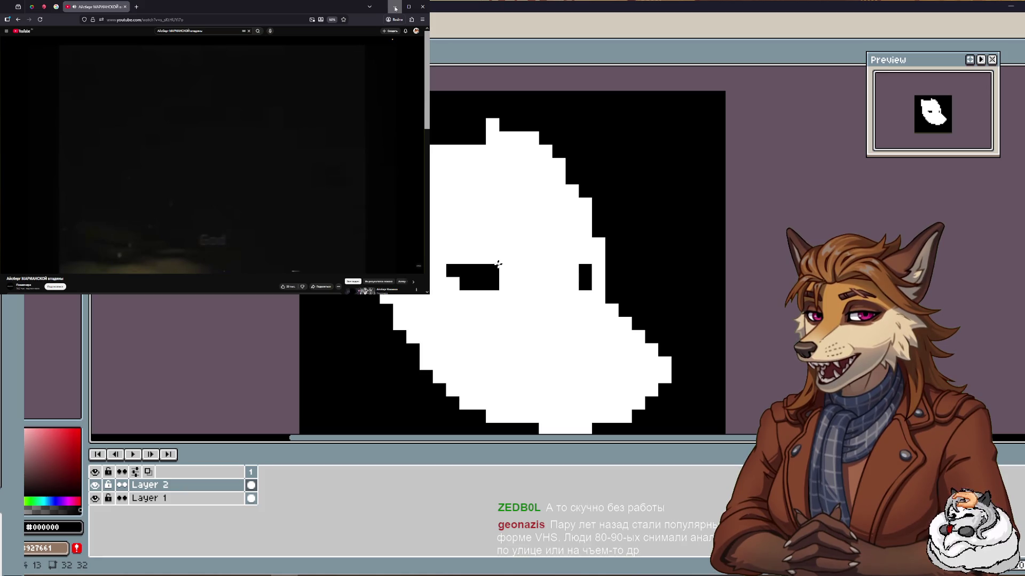
{"action": "left_click", "coordinate": [505, 284]}
{"action": "key", "text": "ctrl+z"}
Refine the left eye's shape, adding black pixels and erasing strays with right-click.
{"action": "left_click", "coordinate": [467, 298]}
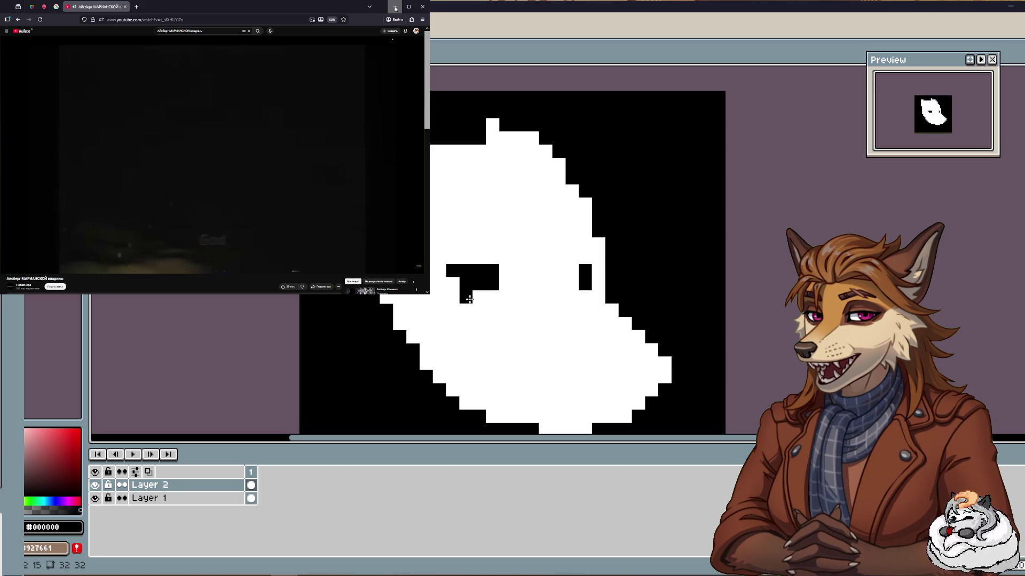
{"action": "right_click", "coordinate": [466, 297]}
{"action": "mouse_move", "coordinate": [492, 297]}
{"action": "left_mouse_down"}
{"action": "mouse_move", "coordinate": [506, 284]}
{"action": "mouse_move", "coordinate": [478, 296]}
{"action": "left_mouse_up"}
{"action": "left_click", "coordinate": [519, 270]}
{"action": "right_click", "coordinate": [517, 270]}
{"action": "left_click", "coordinate": [505, 259]}
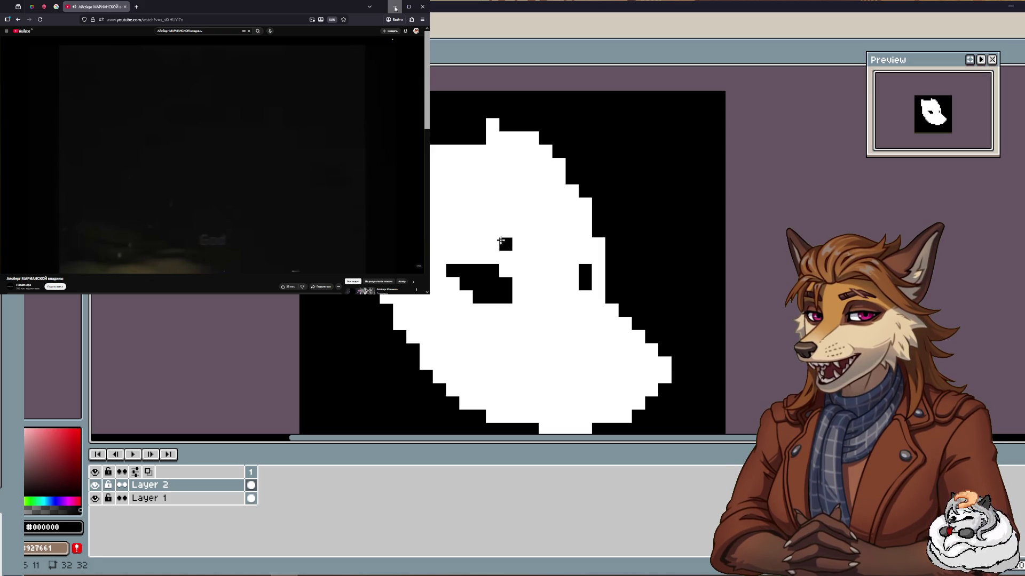
Enlarge the left eye into an angular shape with black pixels above and beside it.
{"action": "left_click", "coordinate": [466, 244]}
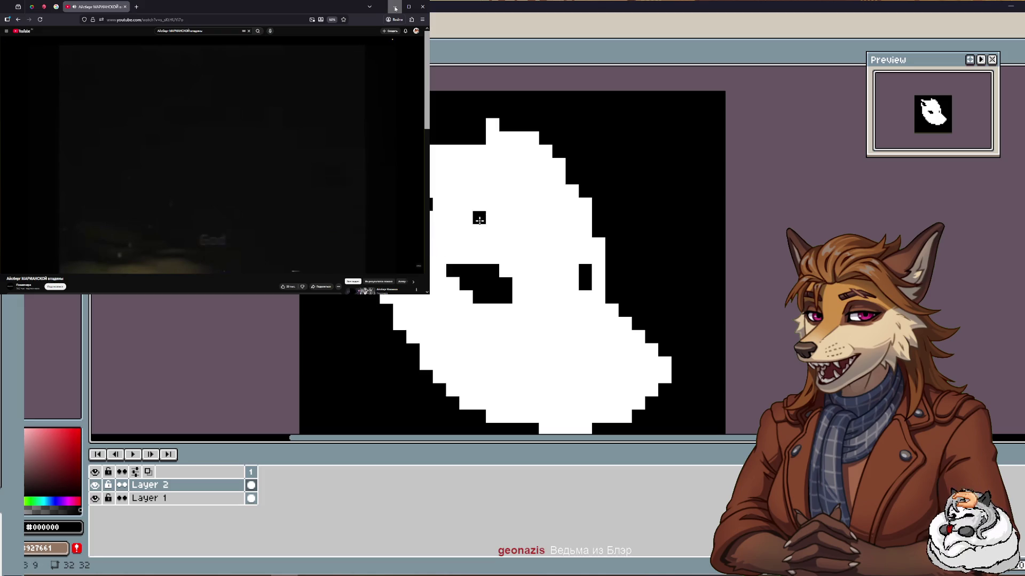
{"action": "left_click", "coordinate": [430, 203], "text": "alt"}
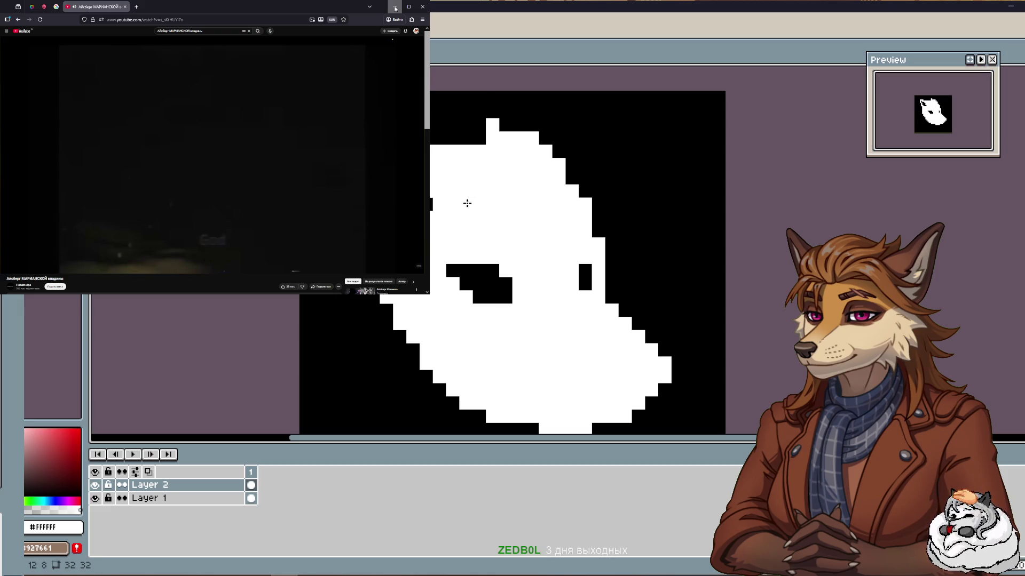
{"action": "left_click", "coordinate": [484, 276], "text": "alt"}
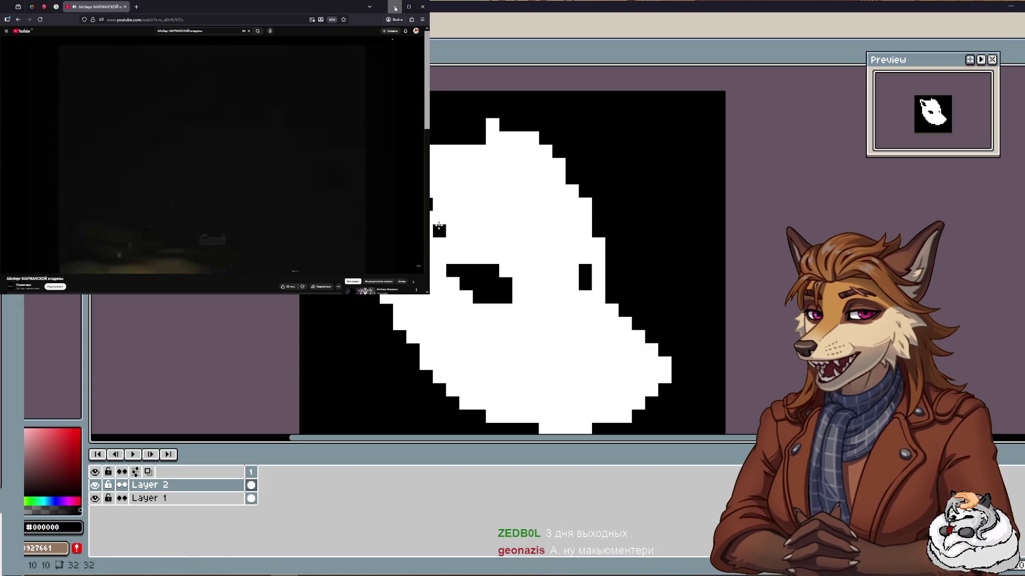
{"action": "left_click_drag", "start_coordinate": [465, 257], "coordinate": [492, 257]}
{"action": "left_click", "coordinate": [505, 271]}
{"action": "left_click", "coordinate": [452, 258]}
Extend the right eye one pixel upward and notch the head's lower-left edge in black.
{"action": "left_click", "coordinate": [585, 258]}
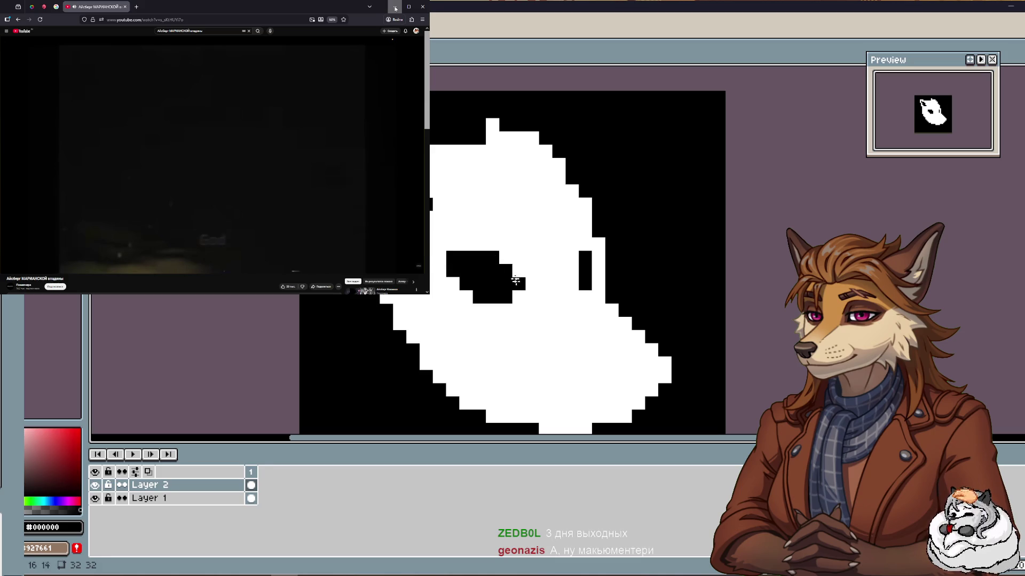
{"action": "left_click", "coordinate": [555, 363]}
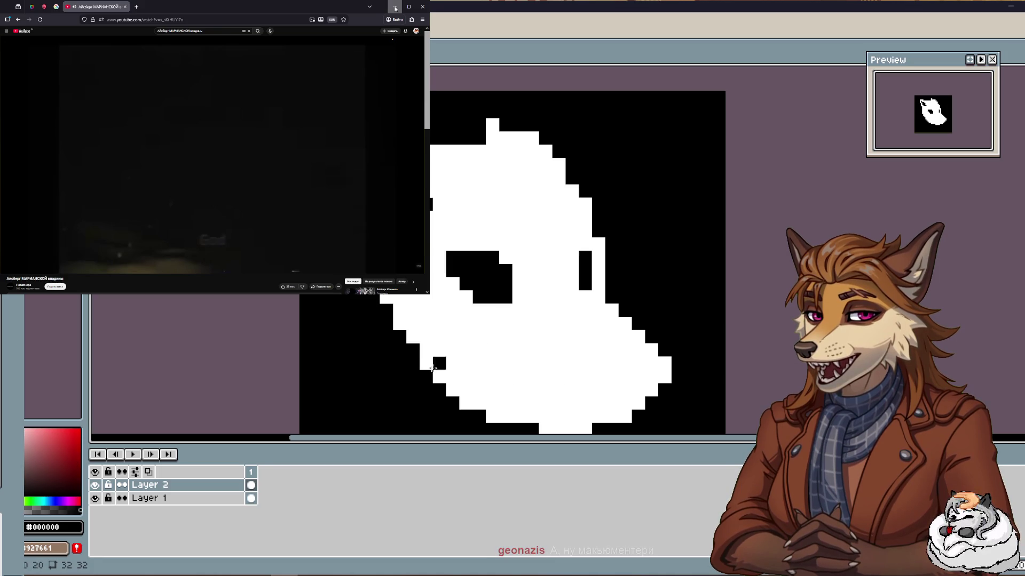
{"action": "key", "text": "i"}
{"action": "left_click", "coordinate": [498, 333]}
{"action": "key", "text": "b"}
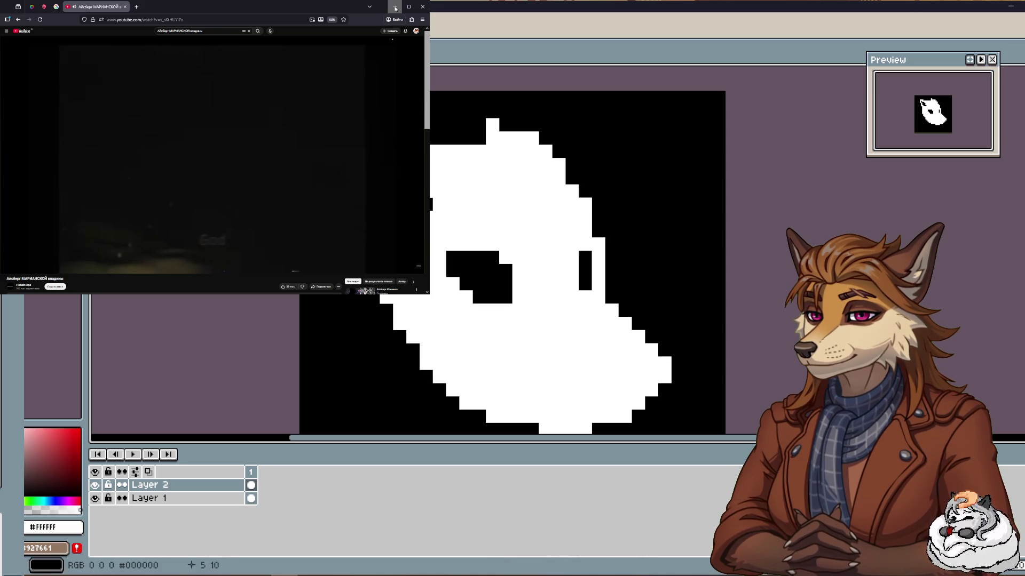
{"action": "left_click_drag", "start_coordinate": [426, 363], "coordinate": [383, 341]}
{"action": "key", "text": "ctrl+z"}
{"action": "key", "text": "ctrl+z"}
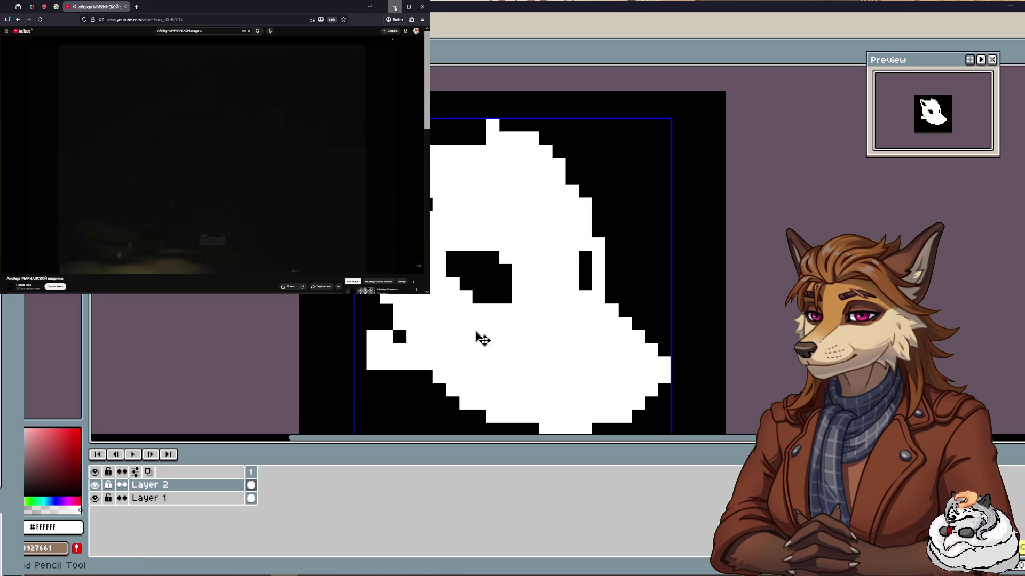
{"action": "key", "text": "ctrl+z"}
{"action": "key", "text": "ctrl+z"}
{"action": "key", "text": "ctrl+z"}
{"action": "key", "text": "ctrl+z"}
{"action": "mouse_move", "coordinate": [373, 337]}
{"action": "left_mouse_down"}
{"action": "mouse_move", "coordinate": [434, 373]}
{"action": "mouse_move", "coordinate": [377, 313]}
{"action": "mouse_move", "coordinate": [391, 314]}
{"action": "left_mouse_up"}
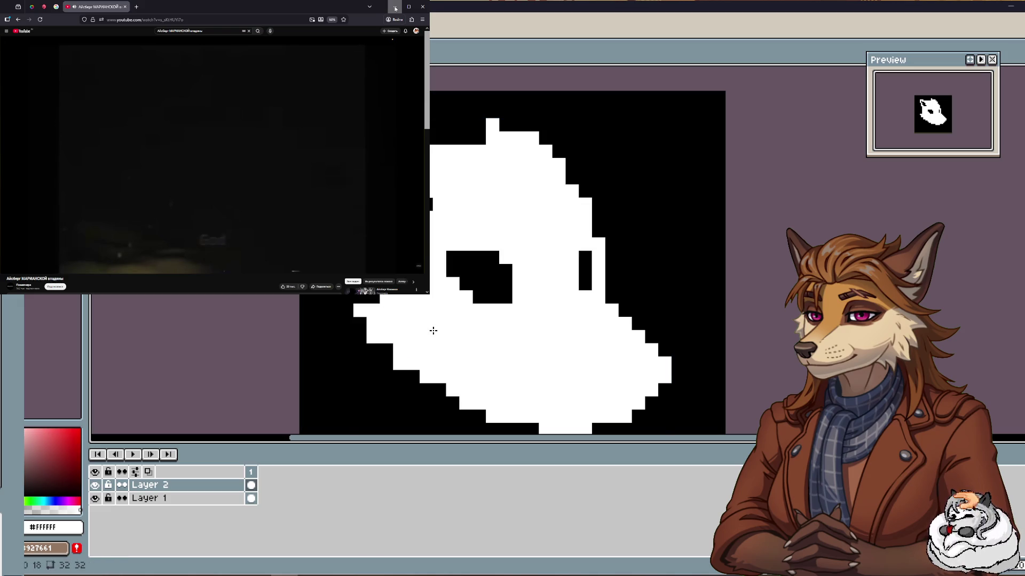
{"action": "left_click_drag", "start_coordinate": [439, 389], "coordinate": [412, 376]}
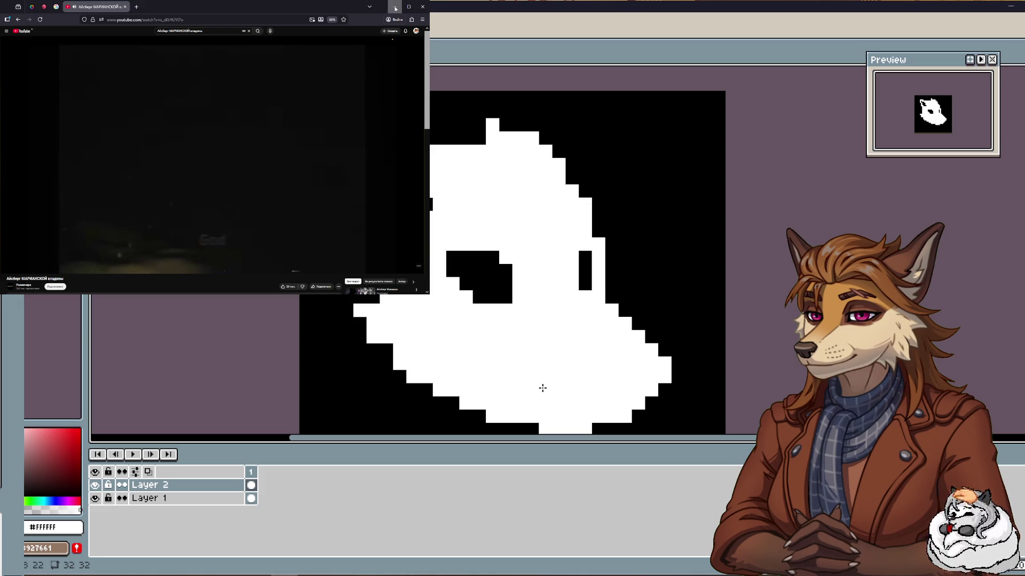
{"action": "left_click", "coordinate": [464, 136], "text": "alt"}
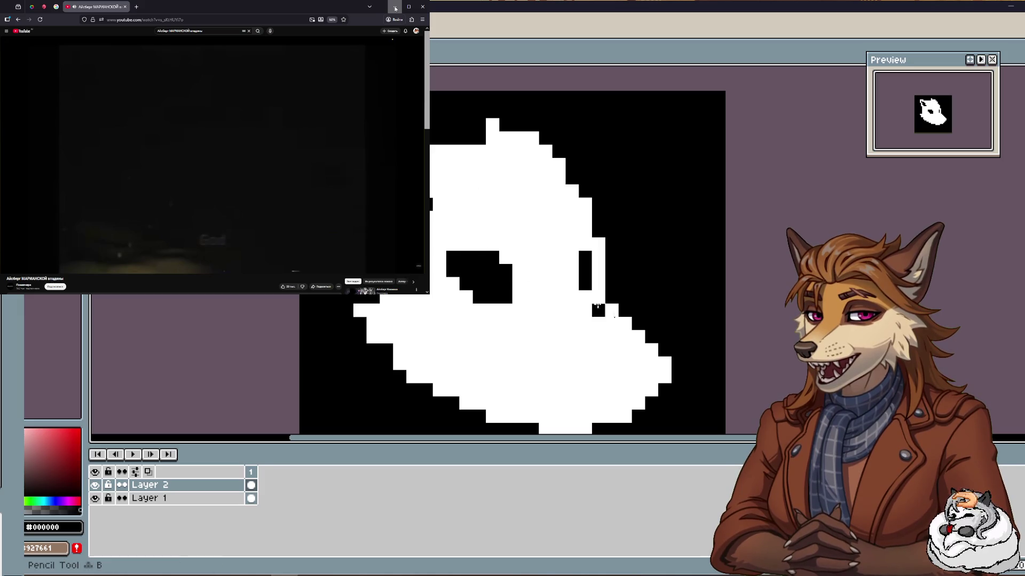
{"action": "left_click_drag", "start_coordinate": [625, 364], "coordinate": [644, 374]}
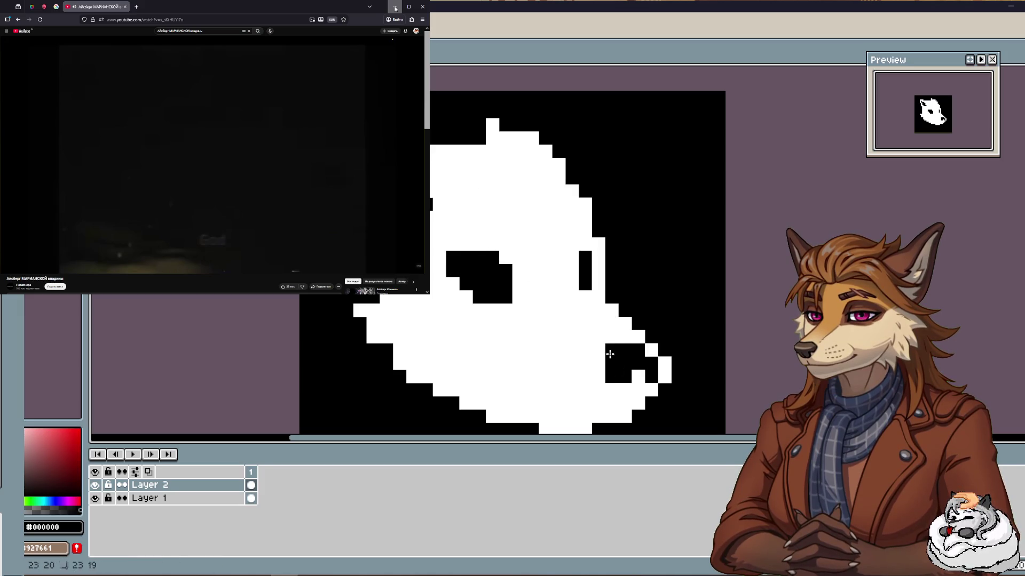
{"action": "key", "text": "ctrl+z"}
{"action": "key", "text": "ctrl+z"}
{"action": "key", "text": "ctrl+z"}
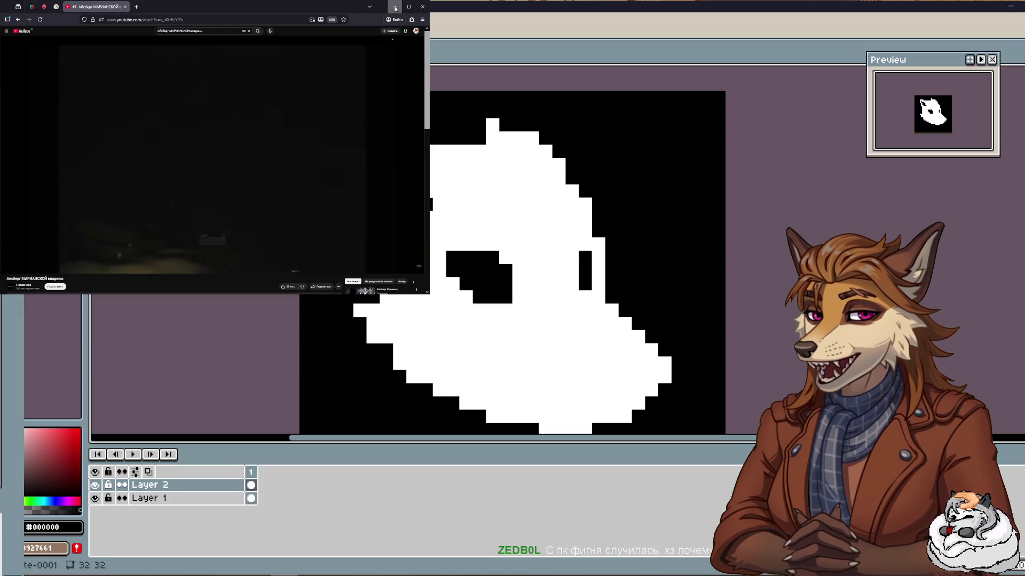
Resize the sprite to 64×64 px, paint the canvas solid black, and select white.
{"action": "key", "text": "ctrl+alt+i"}
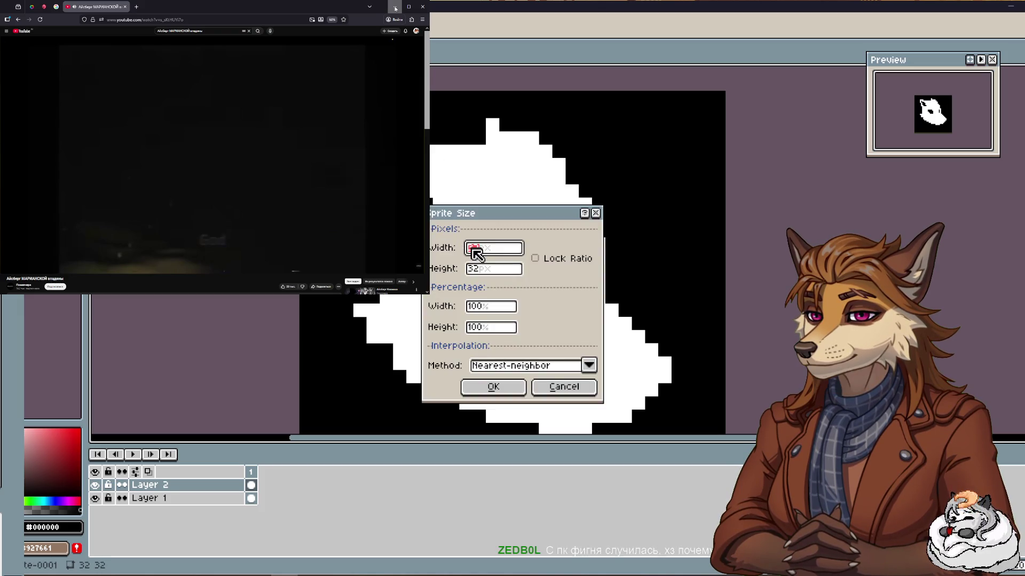
{"action": "type", "text": "64"}
{"action": "left_click", "coordinate": [476, 269]}
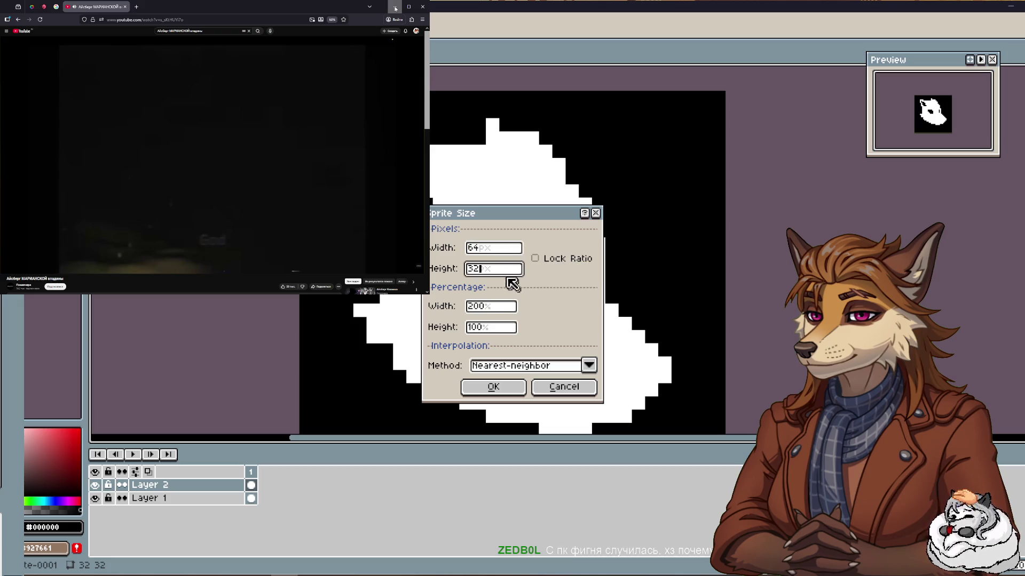
{"action": "type", "text": "64"}
{"action": "left_click", "coordinate": [493, 387]}
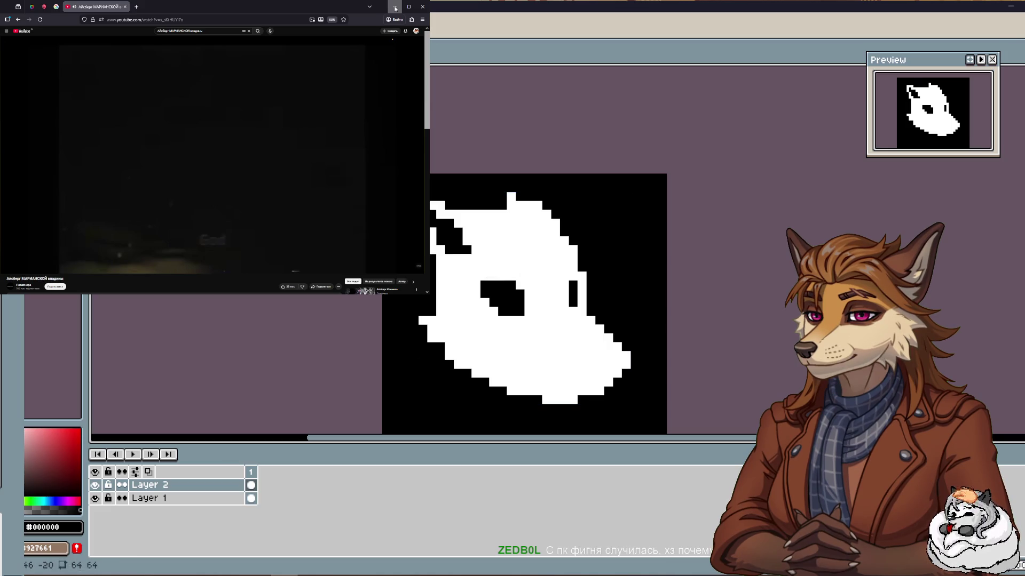
{"action": "left_click_drag", "start_coordinate": [547, 279], "coordinate": [647, 384]}
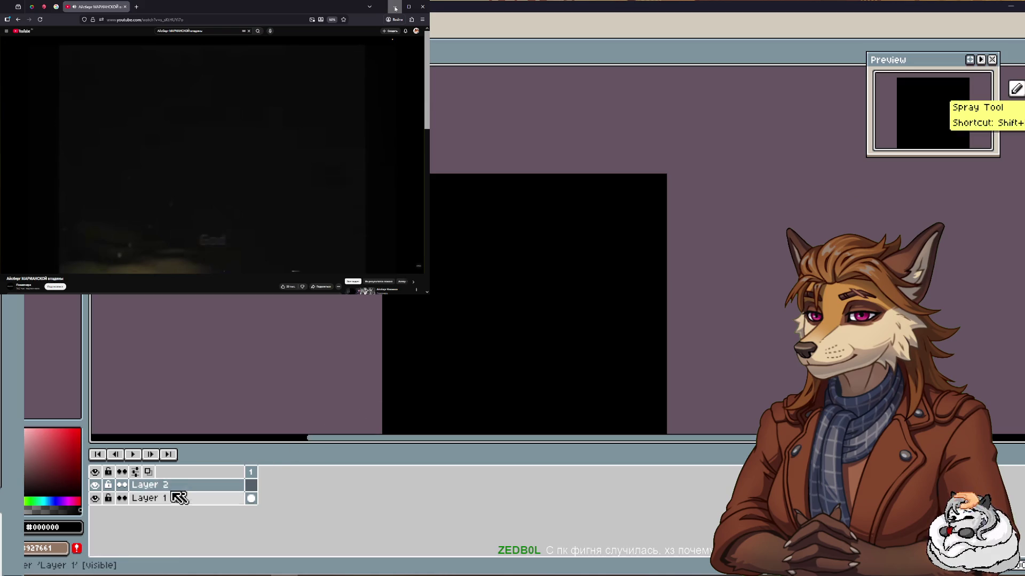
{"action": "left_click", "coordinate": [54, 107]}
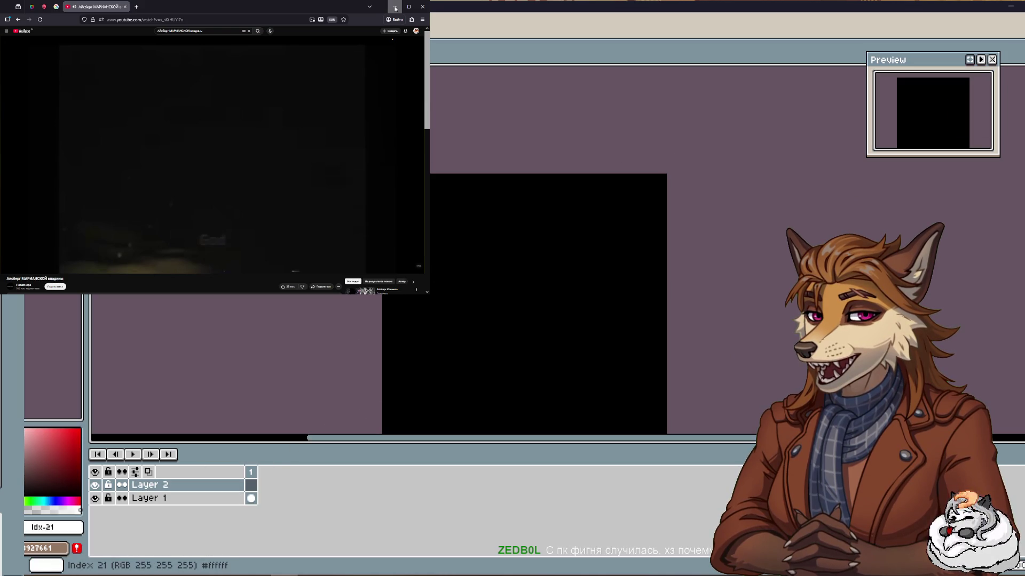
{"action": "left_click_drag", "start_coordinate": [413, 303], "coordinate": [354, 253]}
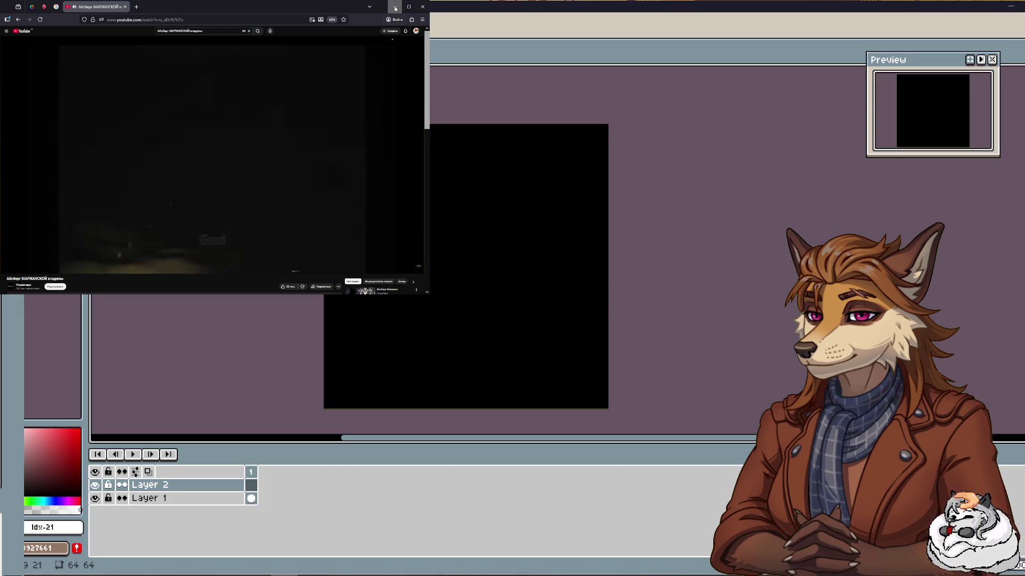
{"action": "key", "text": "plus"}
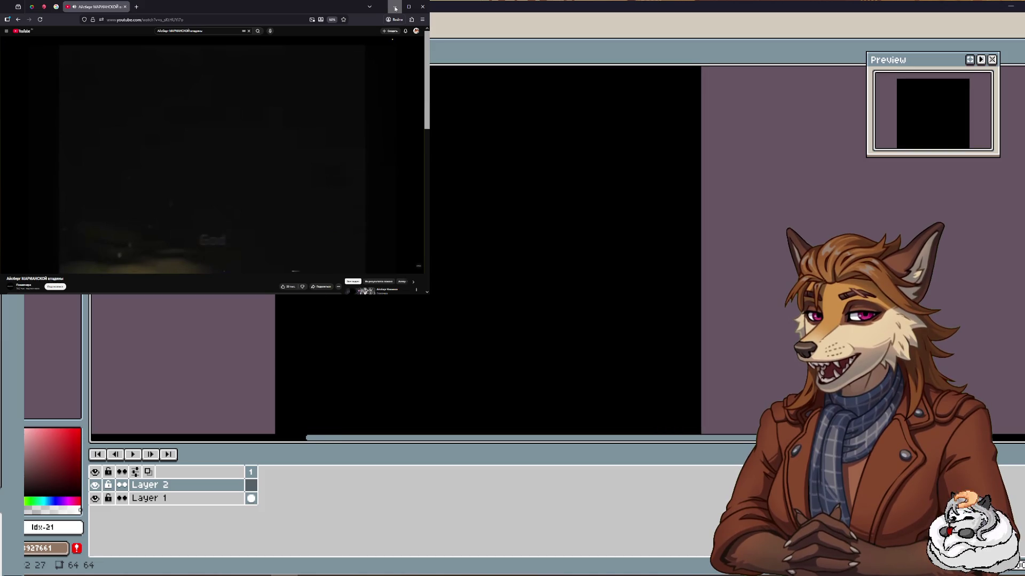
{"action": "key", "text": "minus"}
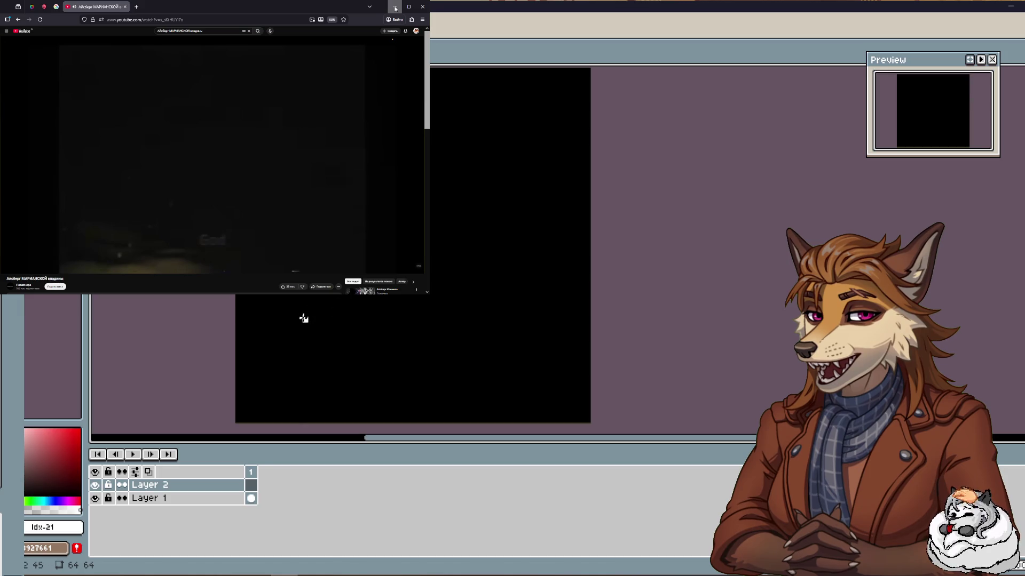
{"action": "left_click_drag", "start_coordinate": [295, 320], "coordinate": [361, 353]}
Redraw the jaw line down to the right, undoing the overshooting and blobby strokes.
{"action": "key", "text": "ctrl+z"}
{"action": "left_click_drag", "start_coordinate": [320, 324], "coordinate": [370, 354]}
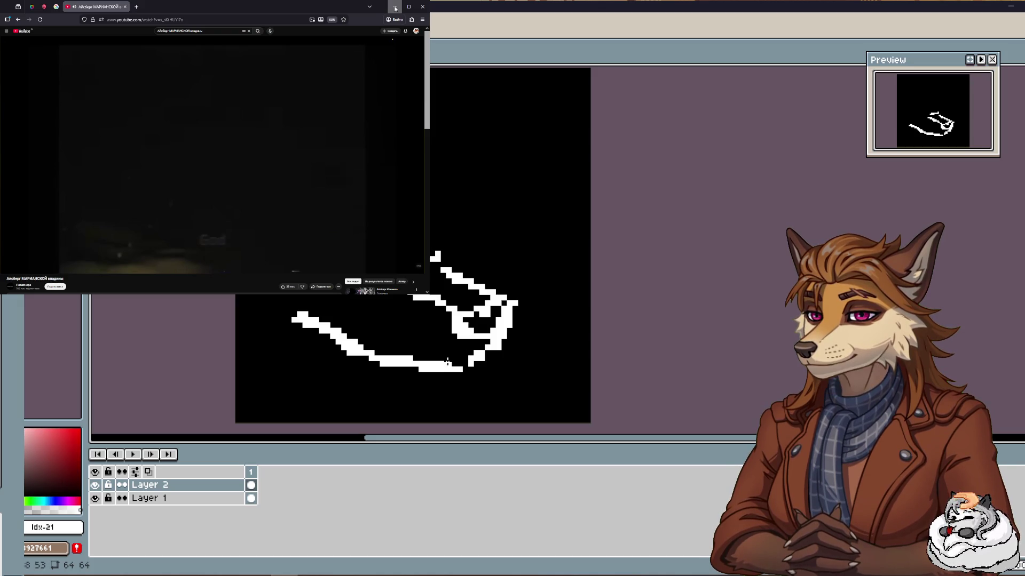
{"action": "key", "text": "ctrl+z"}
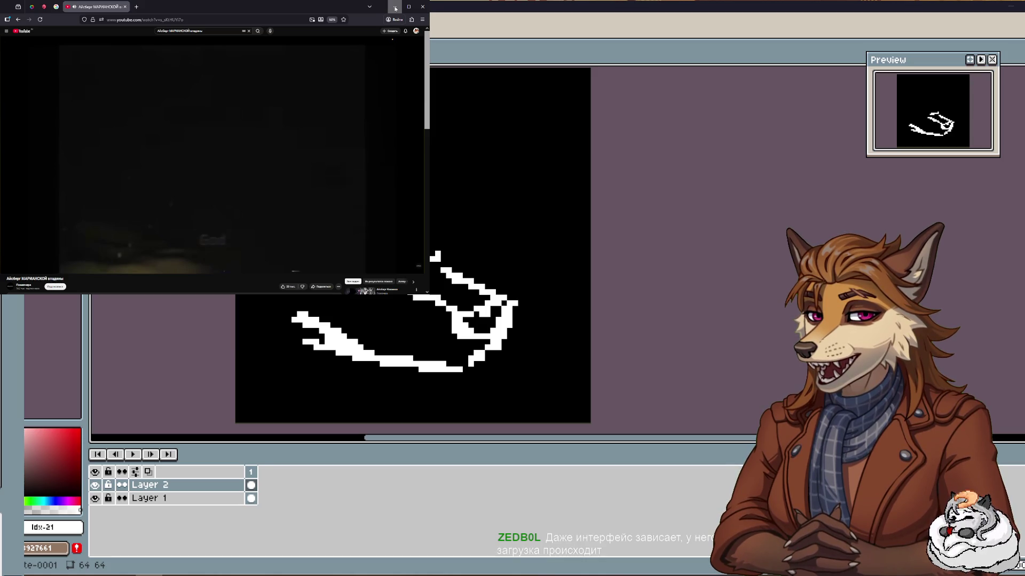
{"action": "left_click", "coordinate": [394, 8]}
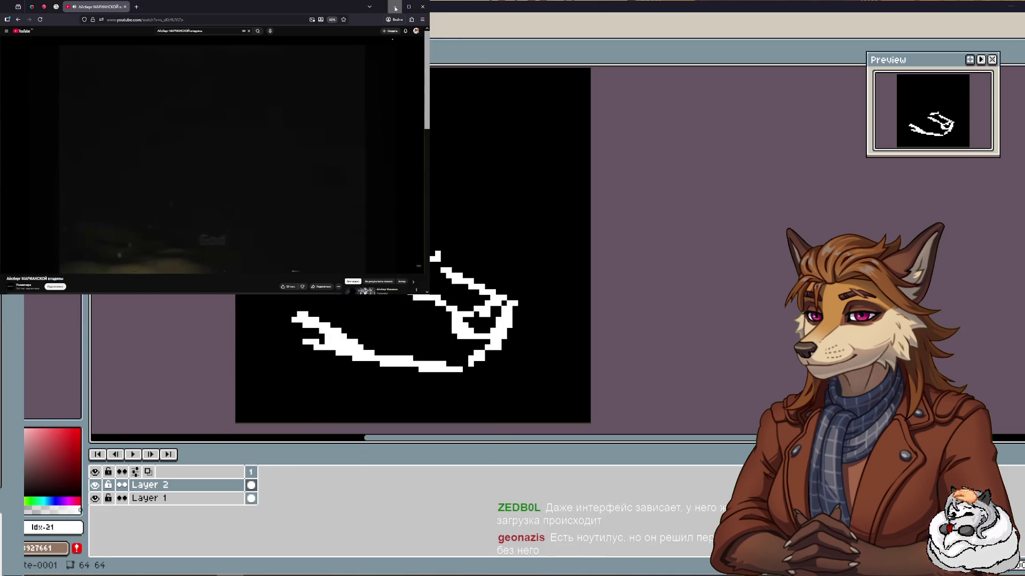
Play the YouTube video in the browser beside Aseprite.
{"action": "left_click", "coordinate": [395, 8]}
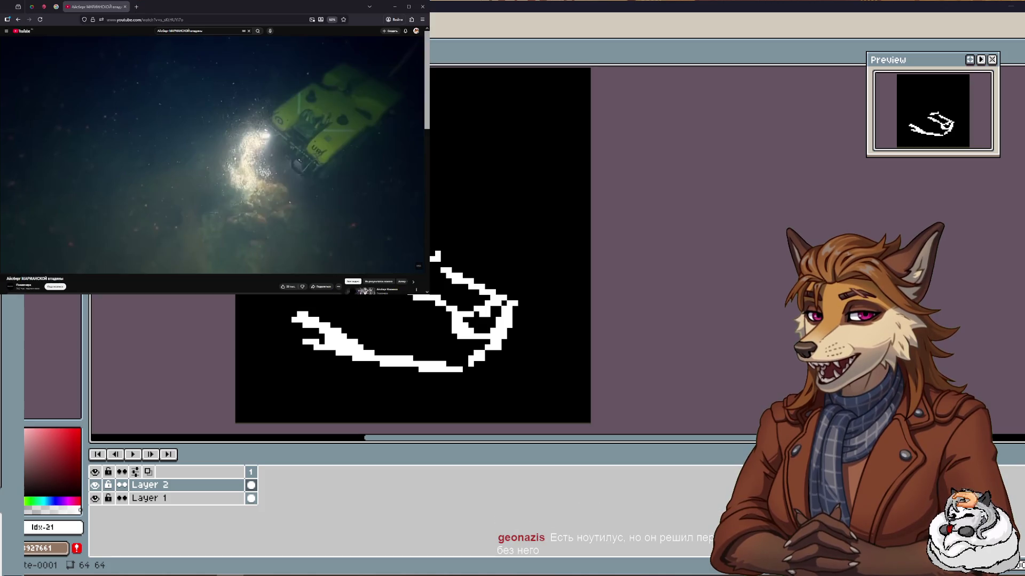
{"action": "left_click", "coordinate": [366, 50]}
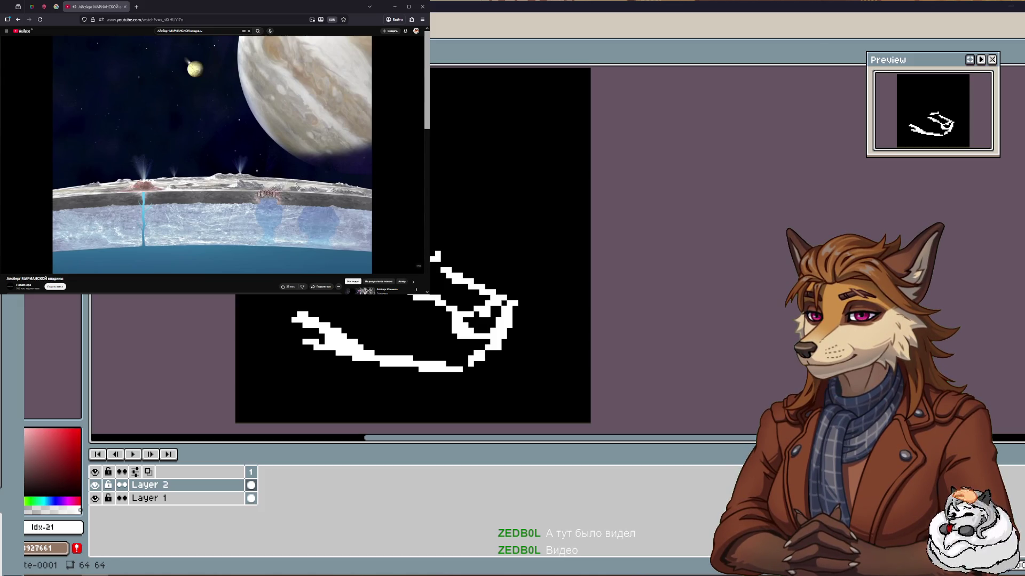
Reposition the view and sketch a short stroke above the snout, undoing stray upper-left pixels.
{"action": "left_click_drag", "start_coordinate": [302, 358], "coordinate": [303, 347]}
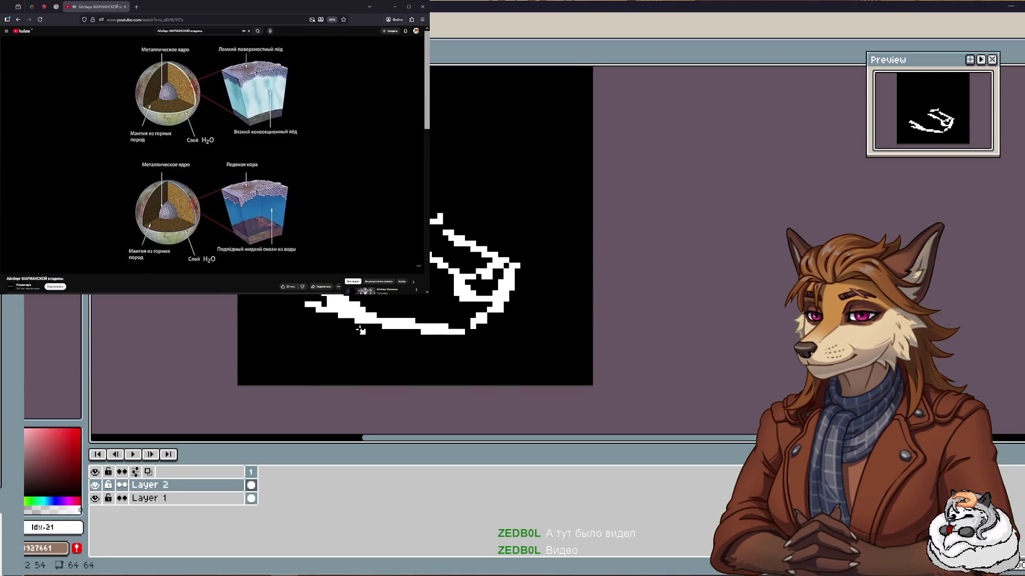
{"action": "scroll", "coordinate": [361, 325], "scroll_direction": "up", "scroll_amount": 1}
{"action": "left_click_drag", "start_coordinate": [361, 324], "coordinate": [399, 315]}
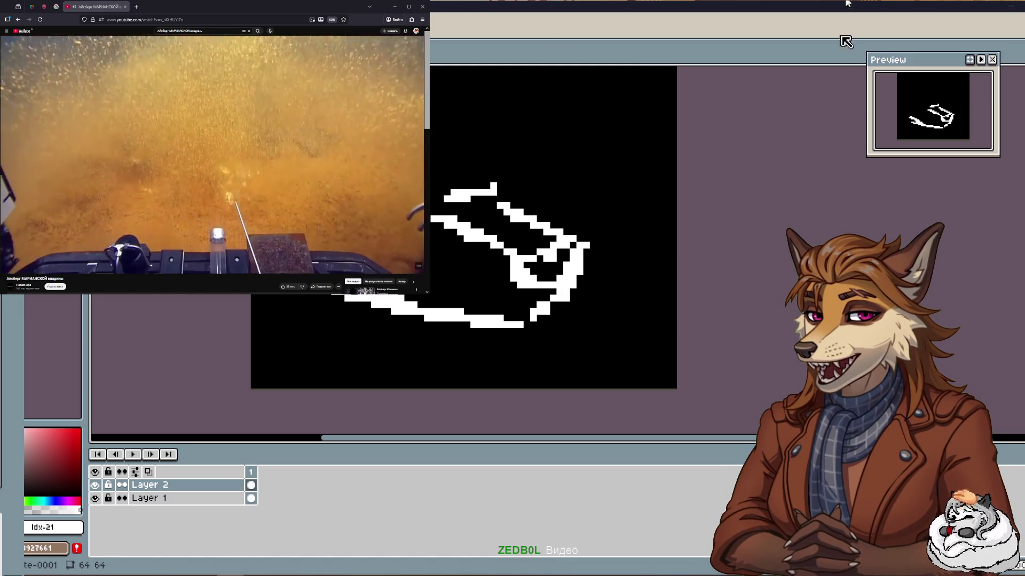
{"action": "left_click_drag", "start_coordinate": [639, 184], "coordinate": [679, 261]}
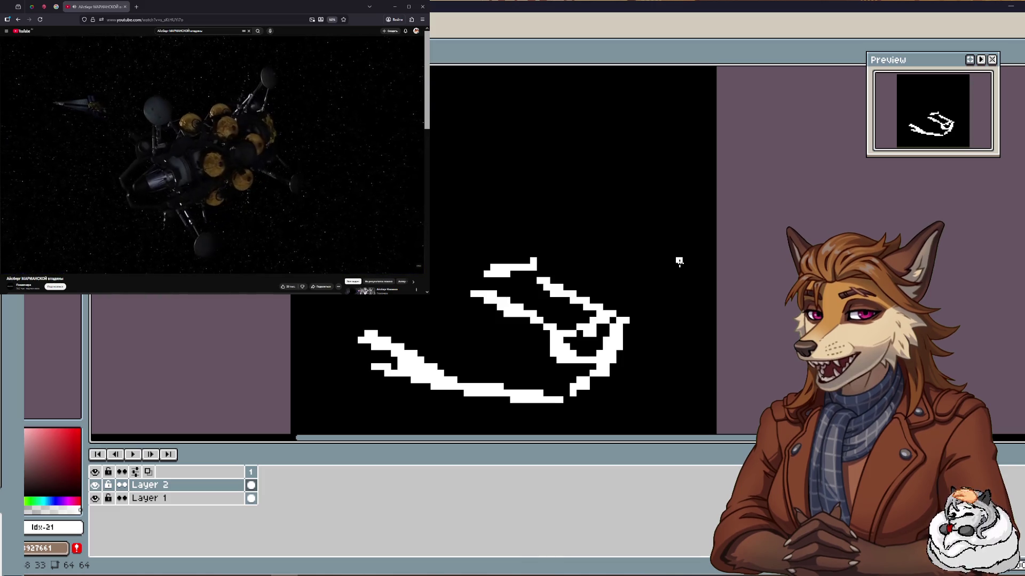
{"action": "left_click_drag", "start_coordinate": [512, 225], "coordinate": [520, 249]}
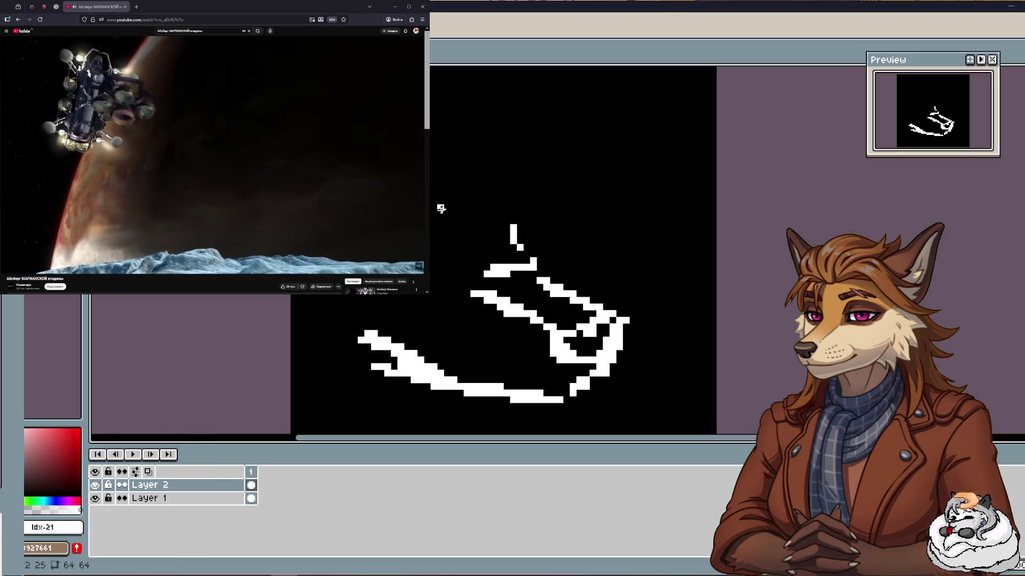
{"action": "mouse_move", "coordinate": [411, 245]}
{"action": "left_mouse_down"}
{"action": "mouse_move", "coordinate": [430, 247]}
{"action": "mouse_move", "coordinate": [465, 286]}
{"action": "left_mouse_up"}
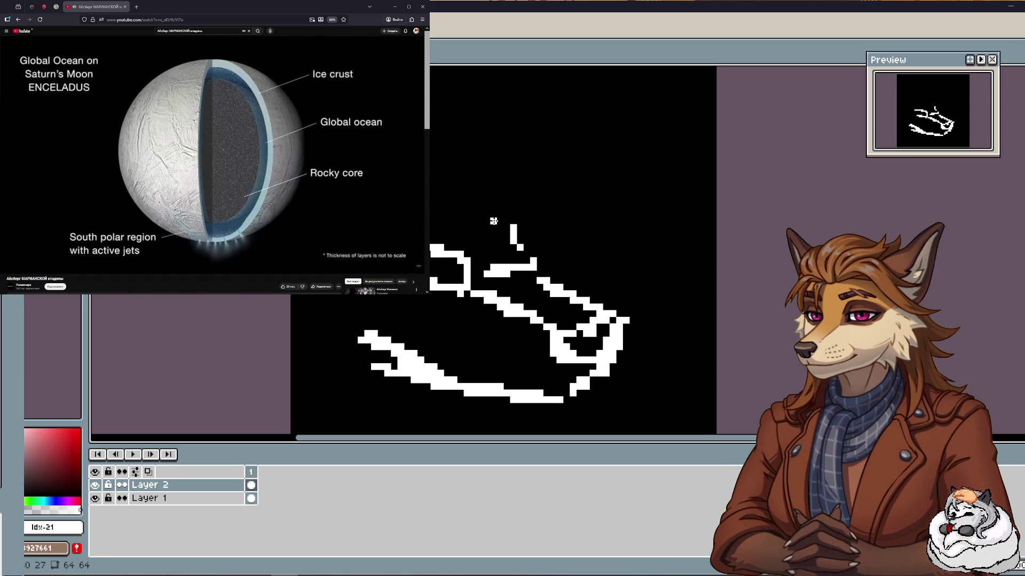
{"action": "key", "text": "ctrl"}
{"action": "key", "text": "ctrl+z"}
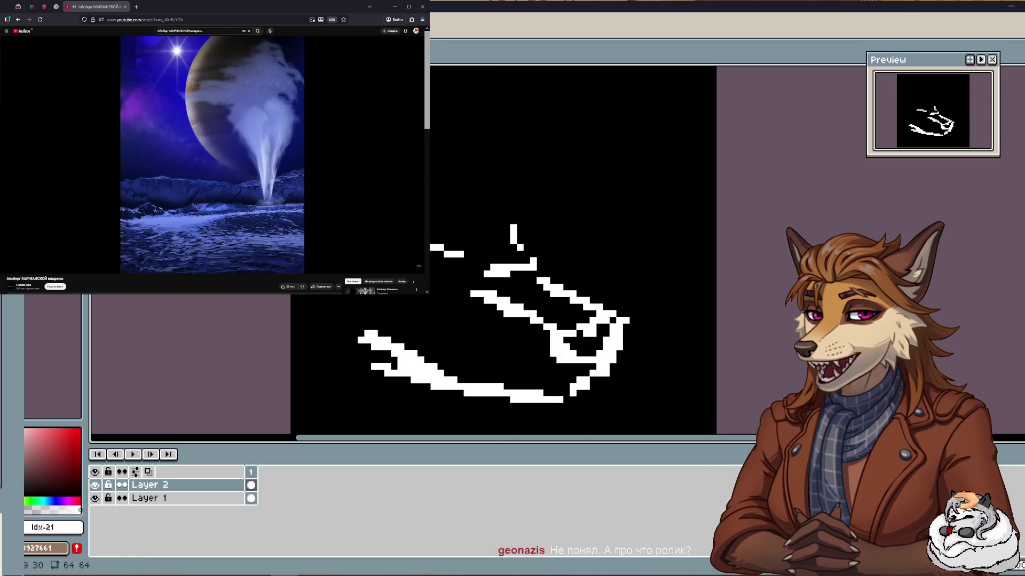
{"action": "key", "text": "ctrl+z"}
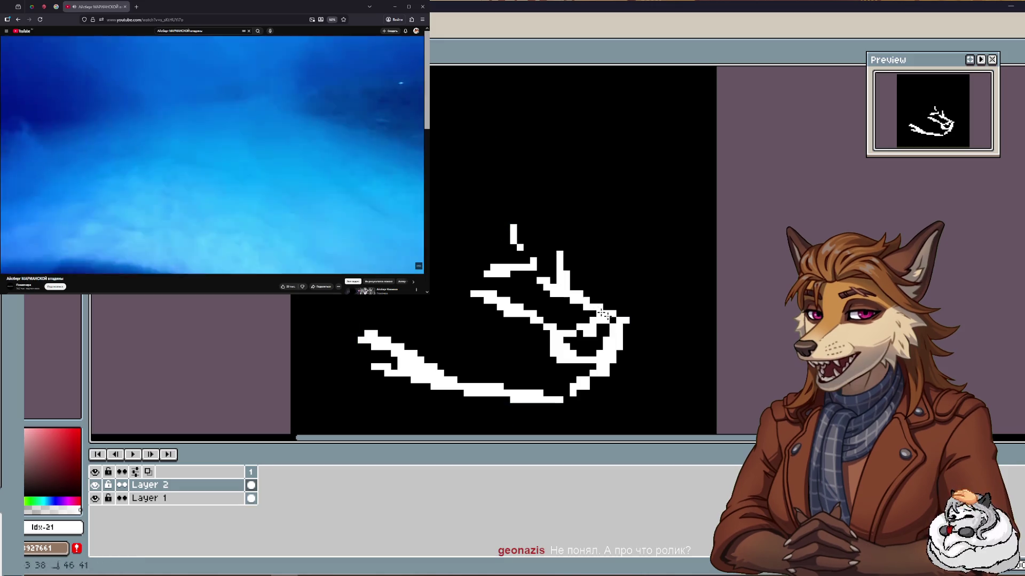
Draw the line across the head's top and an ear edge curving up to the left.
{"action": "left_click_drag", "start_coordinate": [558, 253], "coordinate": [535, 262]}
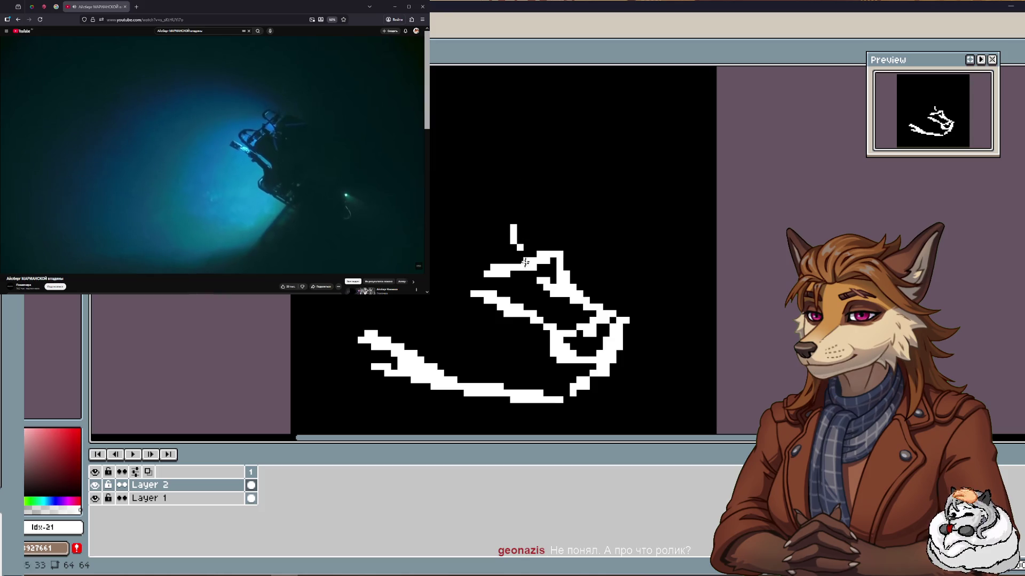
{"action": "left_click_drag", "start_coordinate": [477, 283], "coordinate": [546, 228]}
{"action": "key", "text": "ctrl+z"}
{"action": "mouse_move", "coordinate": [496, 277]}
{"action": "left_mouse_down"}
{"action": "mouse_move", "coordinate": [554, 264]}
{"action": "mouse_move", "coordinate": [557, 202]}
{"action": "left_mouse_up"}
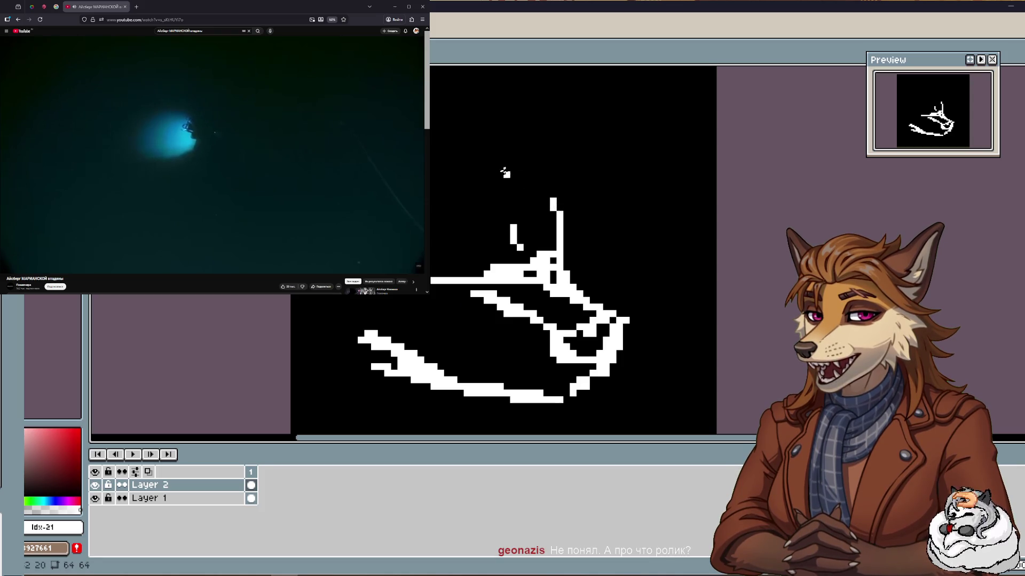
{"action": "mouse_move", "coordinate": [505, 173]}
{"action": "left_mouse_down"}
{"action": "mouse_move", "coordinate": [534, 195]}
{"action": "mouse_move", "coordinate": [486, 189]}
{"action": "left_mouse_up"}
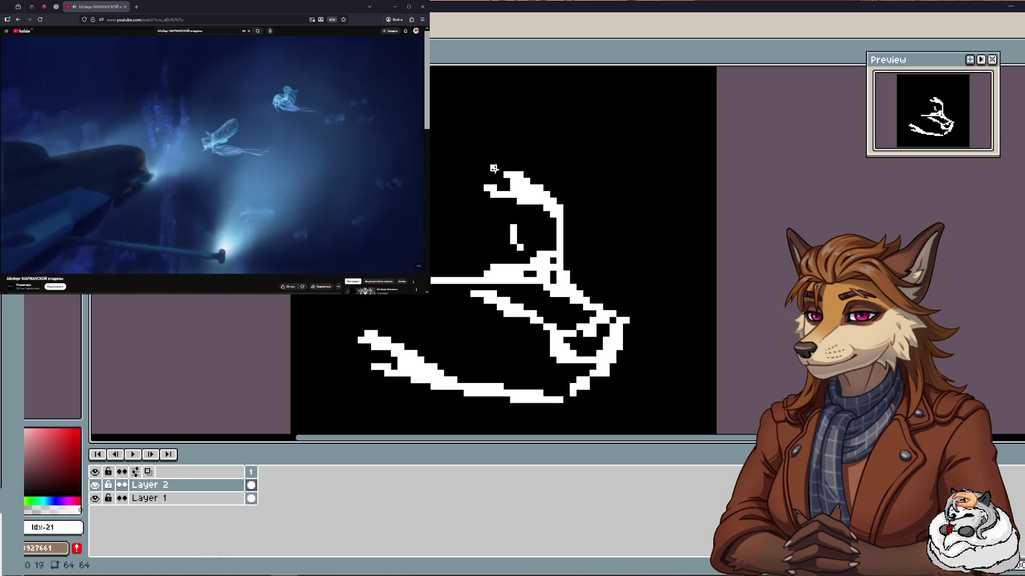
Draw the head's top line to the left edge, a pointed ear, and reshape the jaw's left edge.
{"action": "mouse_move", "coordinate": [511, 169]}
{"action": "left_mouse_down"}
{"action": "mouse_move", "coordinate": [548, 174]}
{"action": "mouse_move", "coordinate": [567, 205]}
{"action": "left_mouse_up"}
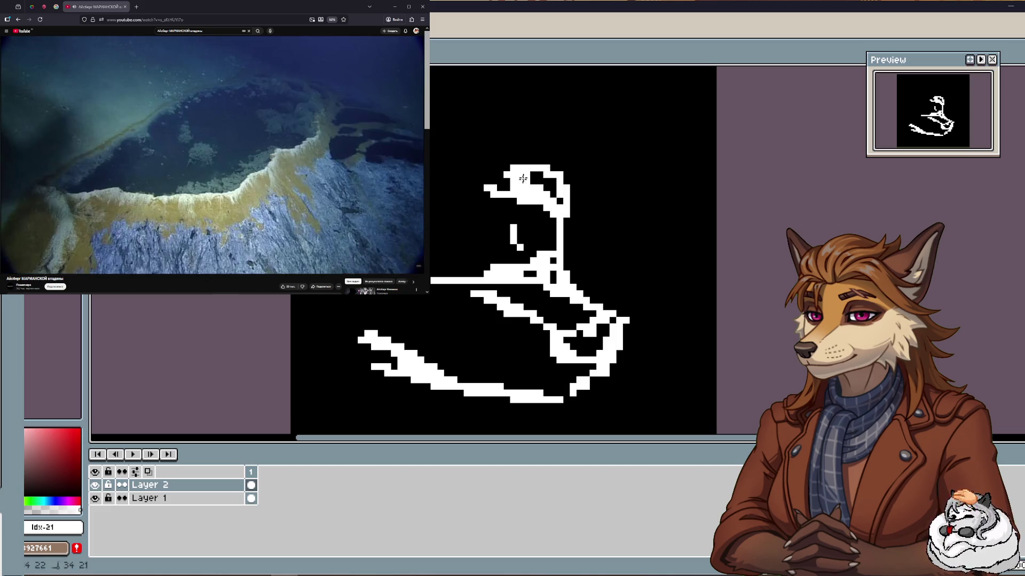
{"action": "left_click_drag", "start_coordinate": [477, 132], "coordinate": [433, 134]}
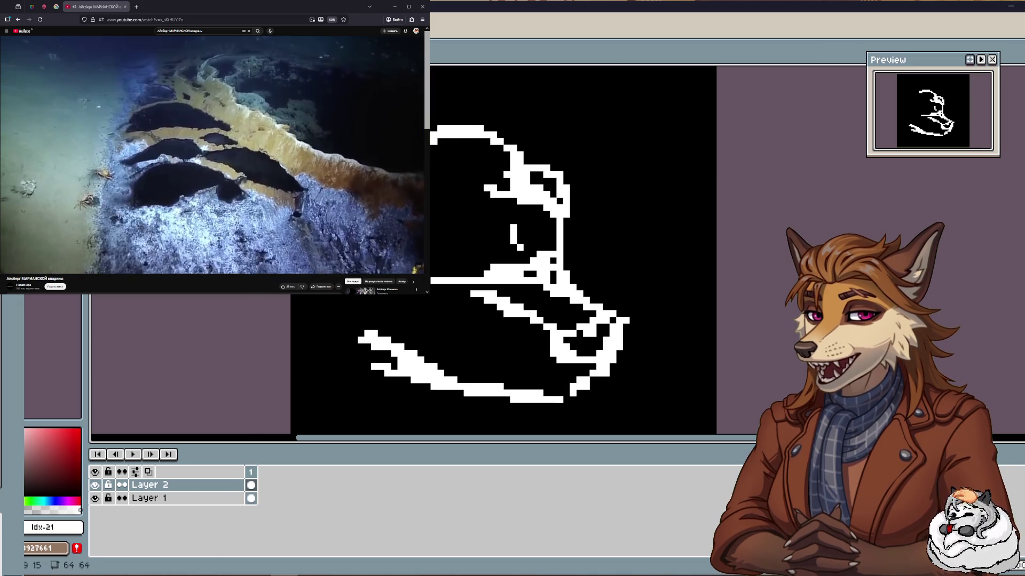
{"action": "mouse_move", "coordinate": [432, 161]}
{"action": "left_mouse_down"}
{"action": "mouse_move", "coordinate": [454, 162]}
{"action": "mouse_move", "coordinate": [461, 206]}
{"action": "left_mouse_up"}
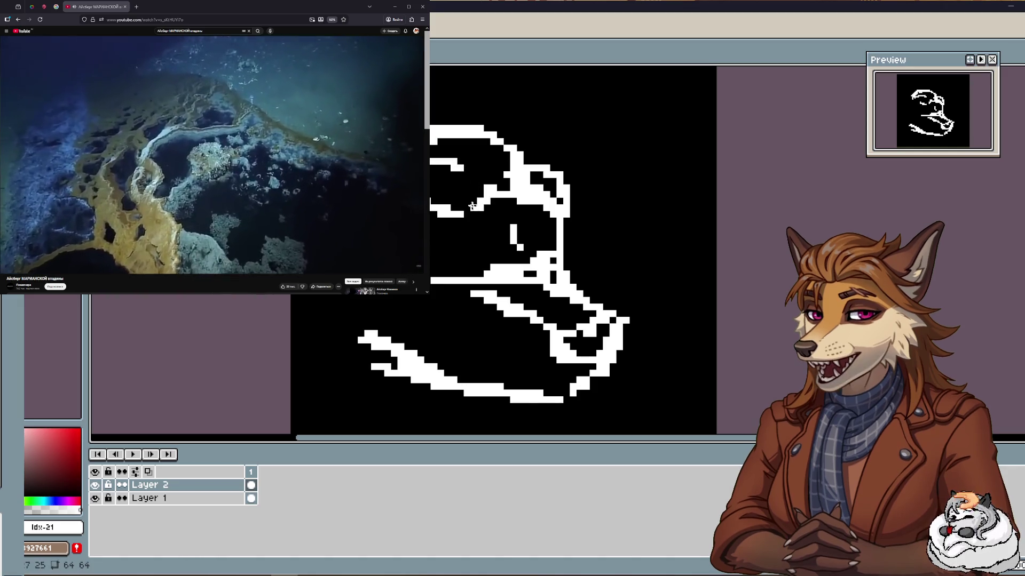
{"action": "mouse_move", "coordinate": [507, 143]}
{"action": "left_mouse_down"}
{"action": "mouse_move", "coordinate": [549, 128]}
{"action": "mouse_move", "coordinate": [556, 163]}
{"action": "left_mouse_up"}
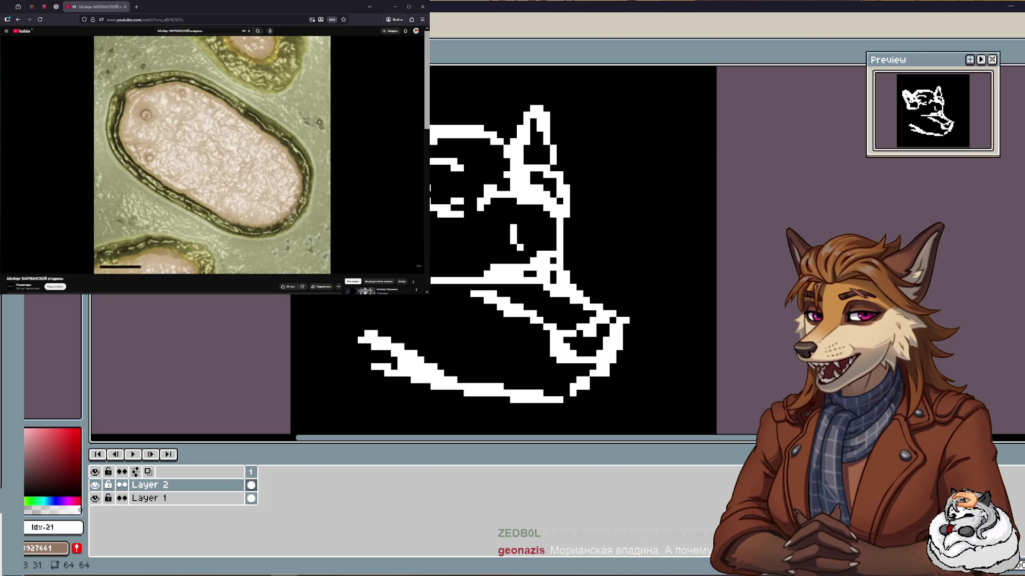
{"action": "left_click_drag", "start_coordinate": [400, 227], "coordinate": [460, 220]}
{"action": "left_click_drag", "start_coordinate": [435, 363], "coordinate": [446, 349]}
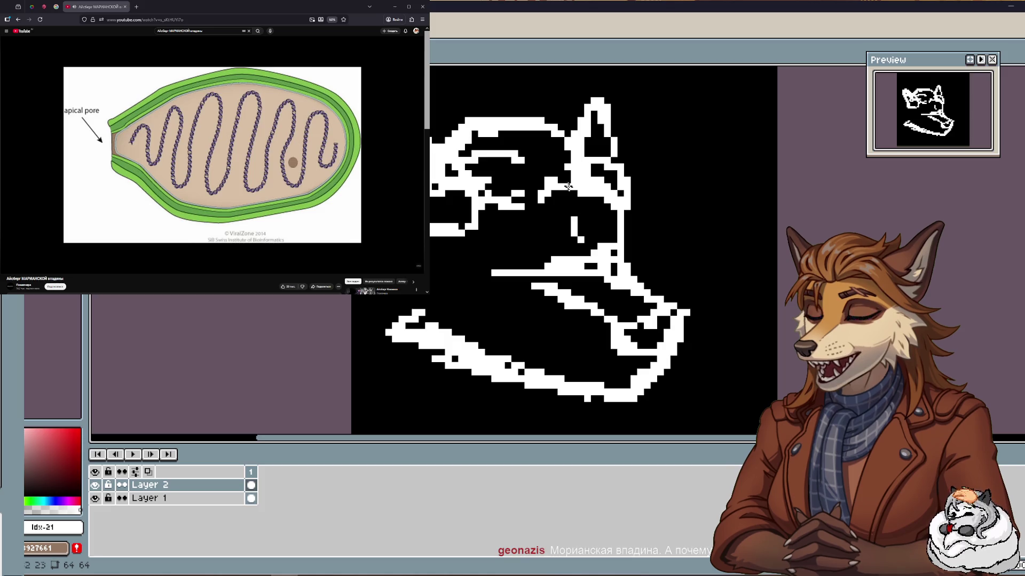
Erase the ear's right edge with a smaller eraser and extend the head's side line downward.
{"action": "mouse_move", "coordinate": [573, 119]}
{"action": "left_mouse_down"}
{"action": "mouse_move", "coordinate": [600, 133]}
{"action": "mouse_move", "coordinate": [617, 178]}
{"action": "left_mouse_up"}
{"action": "key", "text": "e"}
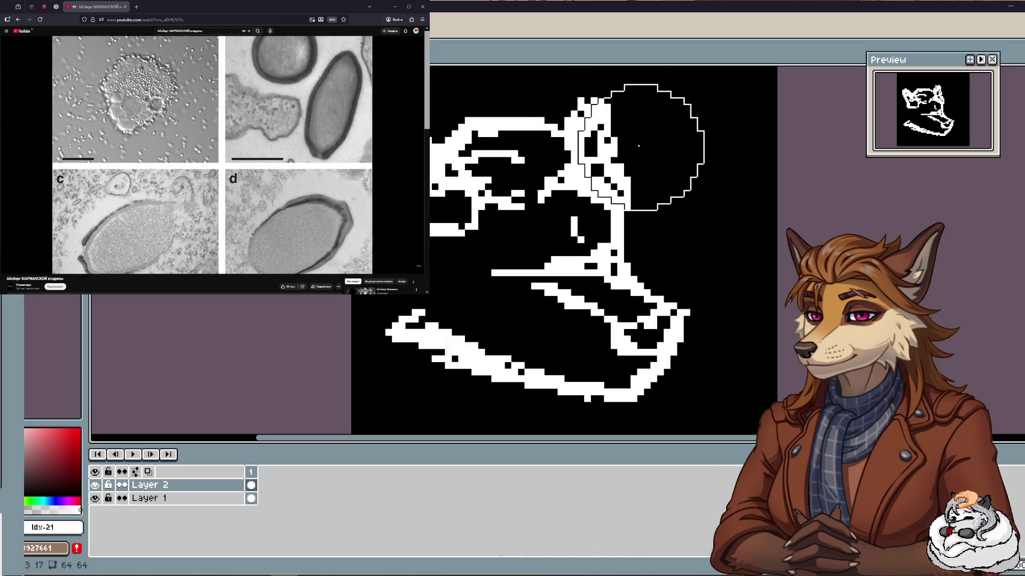
{"action": "key", "text": "minus"}
{"action": "key", "text": "minus"}
{"action": "key", "text": "minus"}
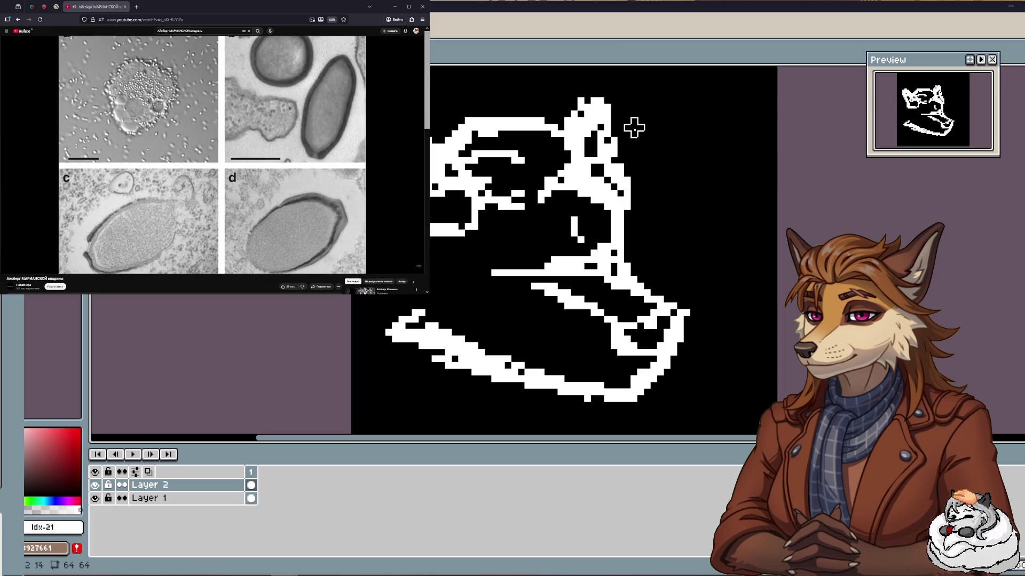
{"action": "left_click_drag", "start_coordinate": [606, 99], "coordinate": [638, 225]}
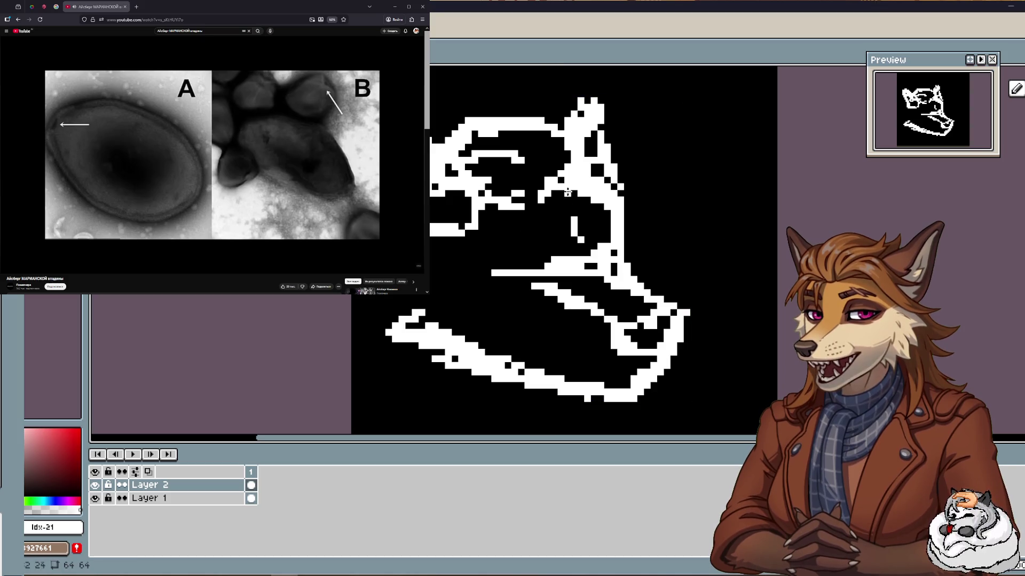
{"action": "left_click_drag", "start_coordinate": [568, 197], "coordinate": [581, 209]}
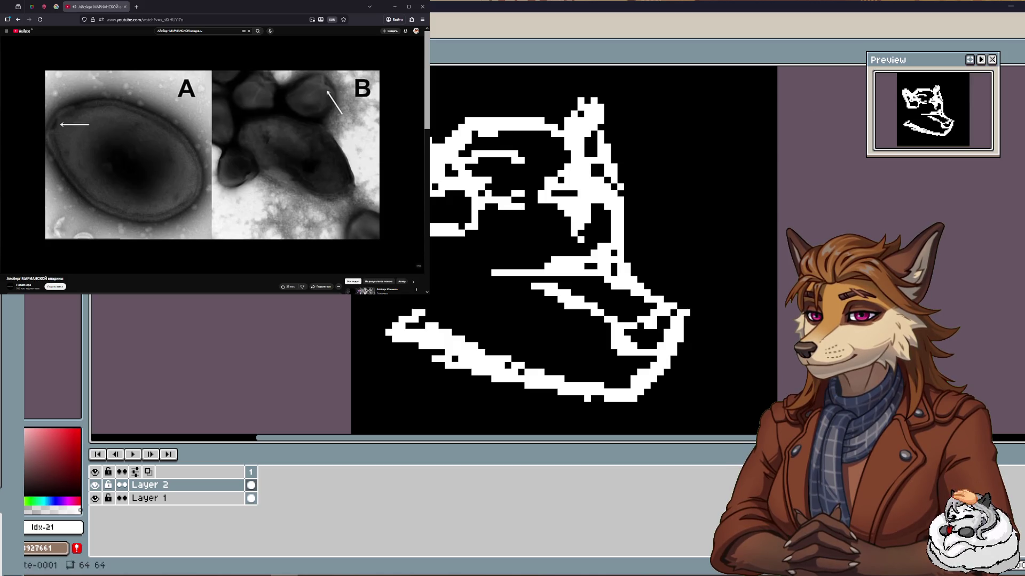
{"action": "key", "text": "ctrl"}
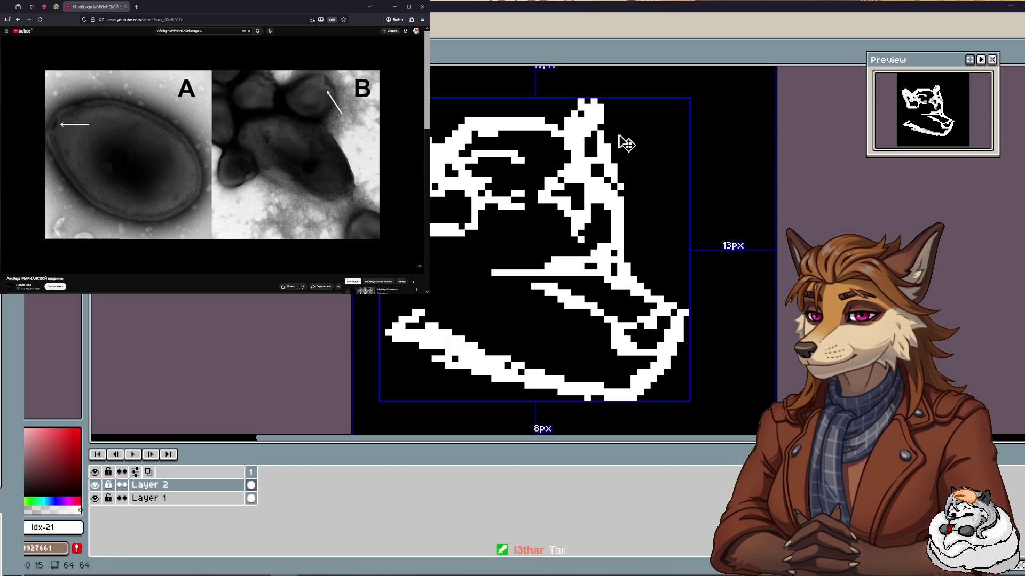
Thicken the left ear and fill in white pixels along the top of the head.
{"action": "scroll", "coordinate": [620, 134], "scroll_direction": "down", "scroll_amount": 1}
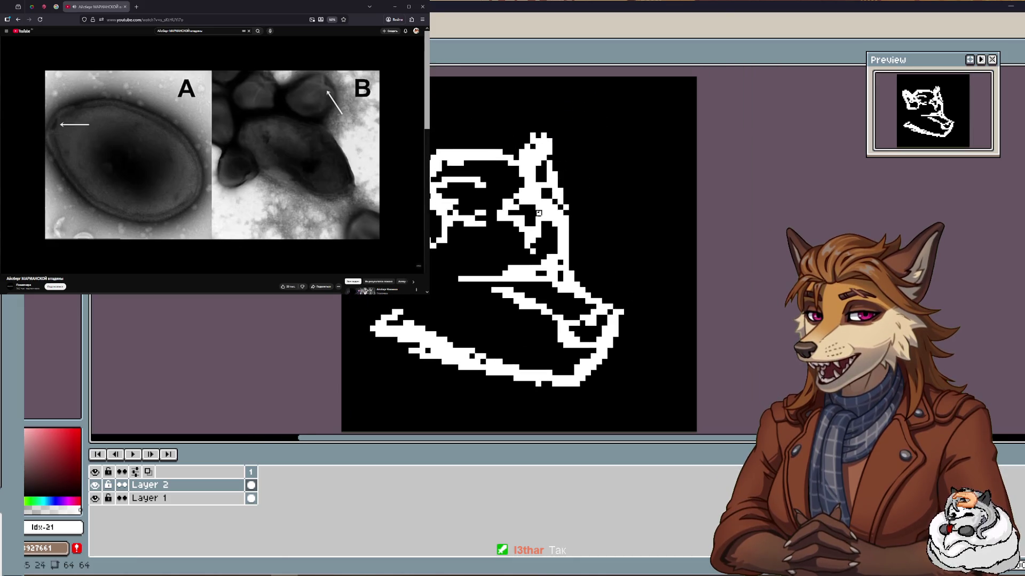
{"action": "scroll", "coordinate": [522, 261], "scroll_direction": "up", "scroll_amount": 3}
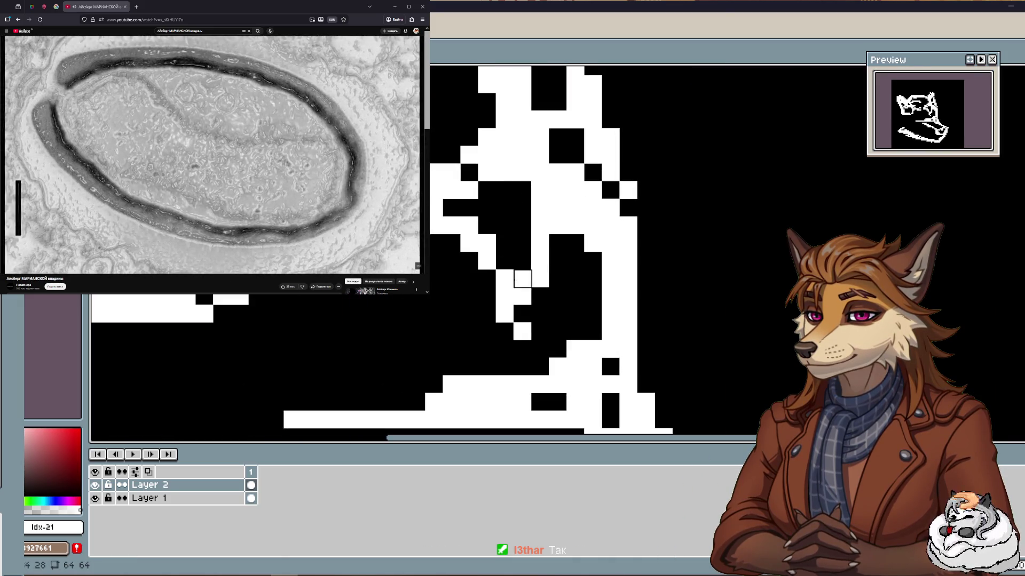
{"action": "scroll", "coordinate": [520, 269], "scroll_direction": "down", "scroll_amount": 4}
{"action": "scroll", "coordinate": [555, 240], "scroll_direction": "up", "scroll_amount": 2}
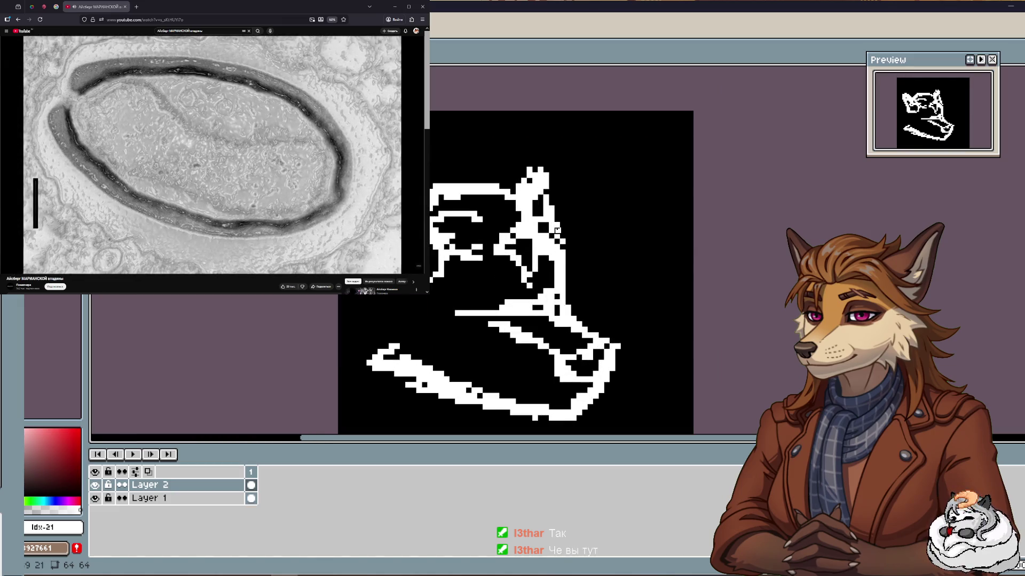
{"action": "left_click_drag", "start_coordinate": [544, 224], "coordinate": [615, 224]}
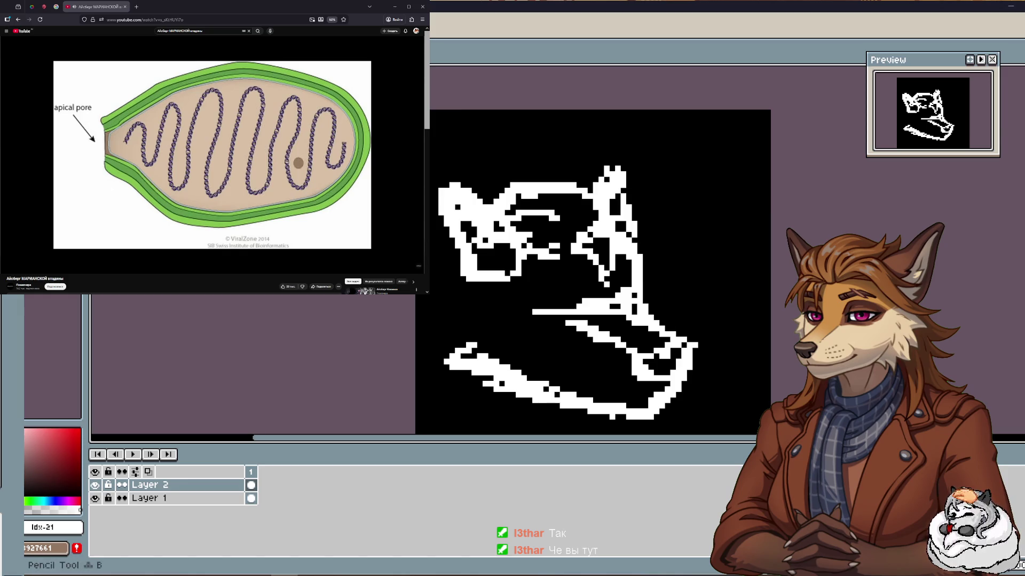
{"action": "mouse_move", "coordinate": [483, 249]}
{"action": "left_mouse_down"}
{"action": "mouse_move", "coordinate": [487, 205]}
{"action": "mouse_move", "coordinate": [584, 180]}
{"action": "mouse_move", "coordinate": [529, 169]}
{"action": "left_mouse_up"}
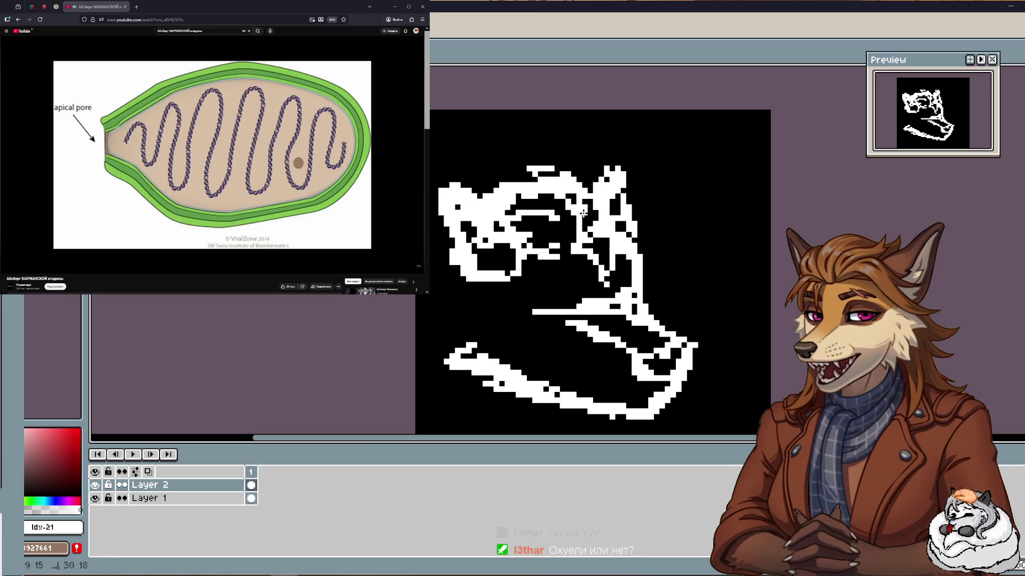
{"action": "left_click_drag", "start_coordinate": [513, 177], "coordinate": [555, 175]}
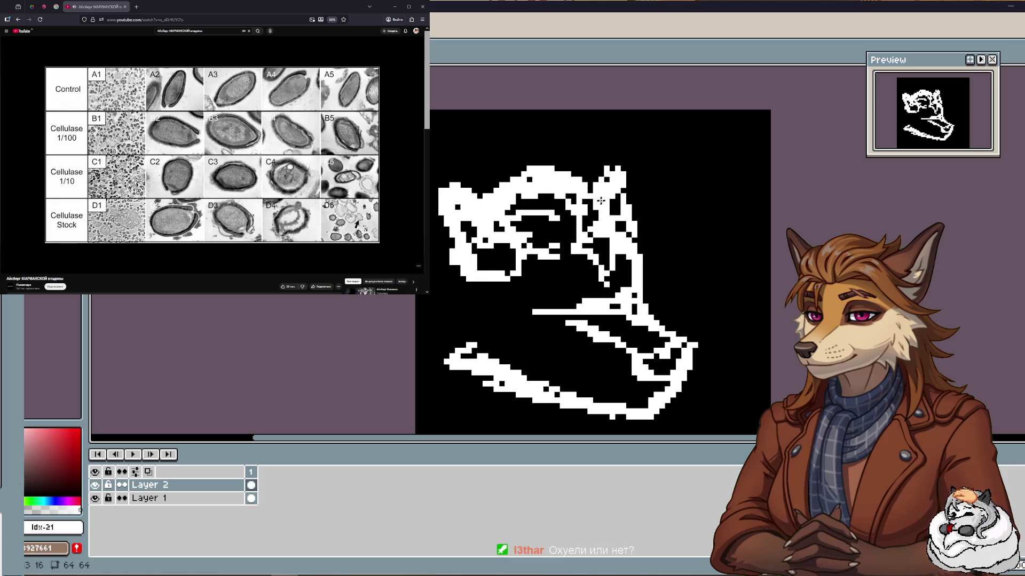
Draw a horizontal white line across the muzzle.
{"action": "scroll", "coordinate": [539, 301], "scroll_direction": "up", "scroll_amount": 2}
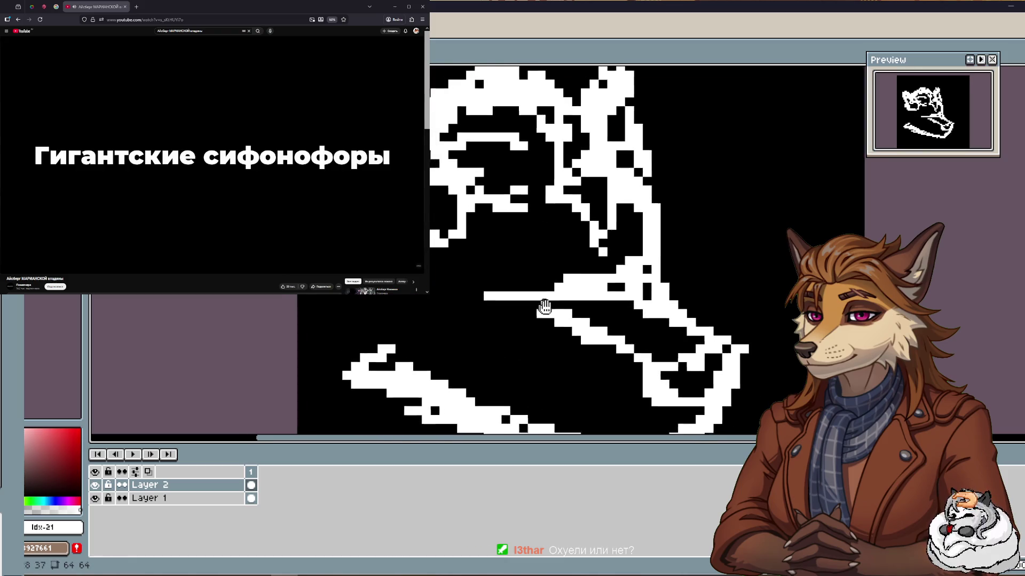
{"action": "scroll", "coordinate": [555, 283], "scroll_direction": "down", "scroll_amount": 1}
{"action": "scroll", "coordinate": [557, 279], "scroll_direction": "up", "scroll_amount": 1}
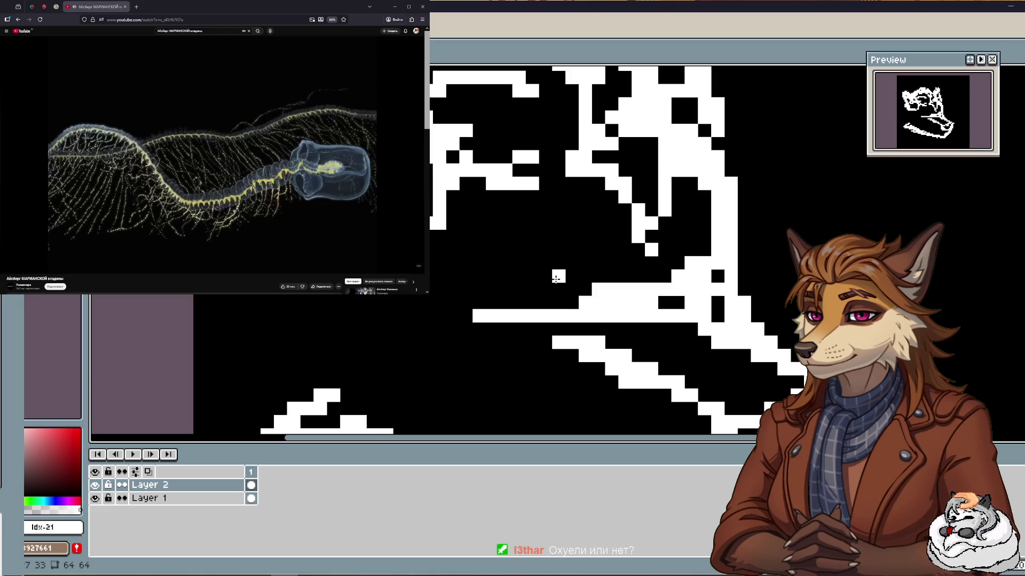
{"action": "mouse_move", "coordinate": [438, 289]}
{"action": "left_mouse_down"}
{"action": "mouse_move", "coordinate": [531, 290]}
{"action": "mouse_move", "coordinate": [460, 326]}
{"action": "left_mouse_up"}
{"action": "scroll", "coordinate": [525, 317], "scroll_direction": "down", "scroll_amount": 2}
{"action": "scroll", "coordinate": [545, 298], "scroll_direction": "up", "scroll_amount": 3}
{"action": "scroll", "coordinate": [550, 302], "scroll_direction": "down", "scroll_amount": 1}
{"action": "left_click_drag", "start_coordinate": [550, 301], "coordinate": [491, 317]}
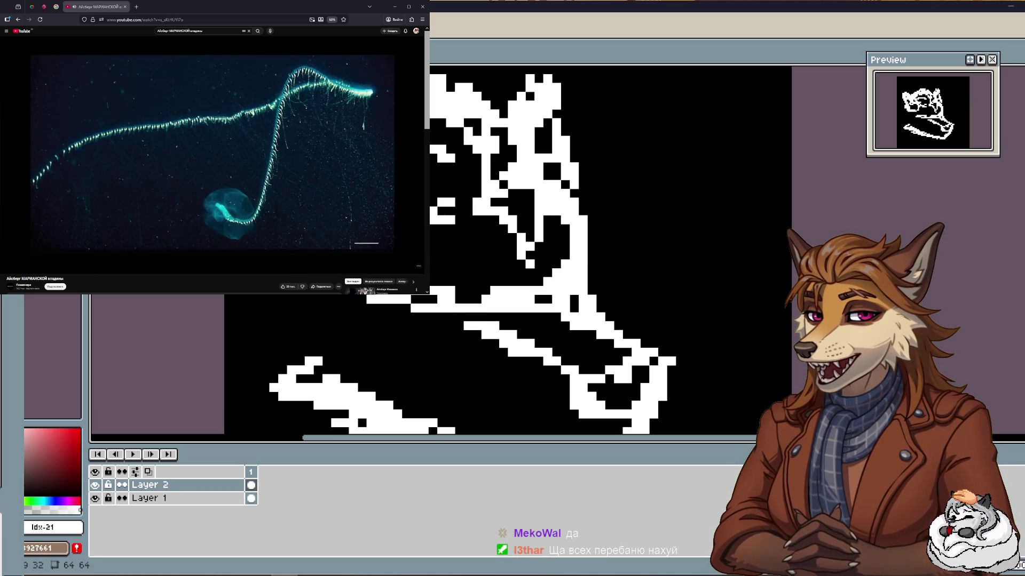
Paint a short downward stroke inside the head, then lasso the whole wolf and nudge it right.
{"action": "left_click_drag", "start_coordinate": [444, 272], "coordinate": [456, 332]}
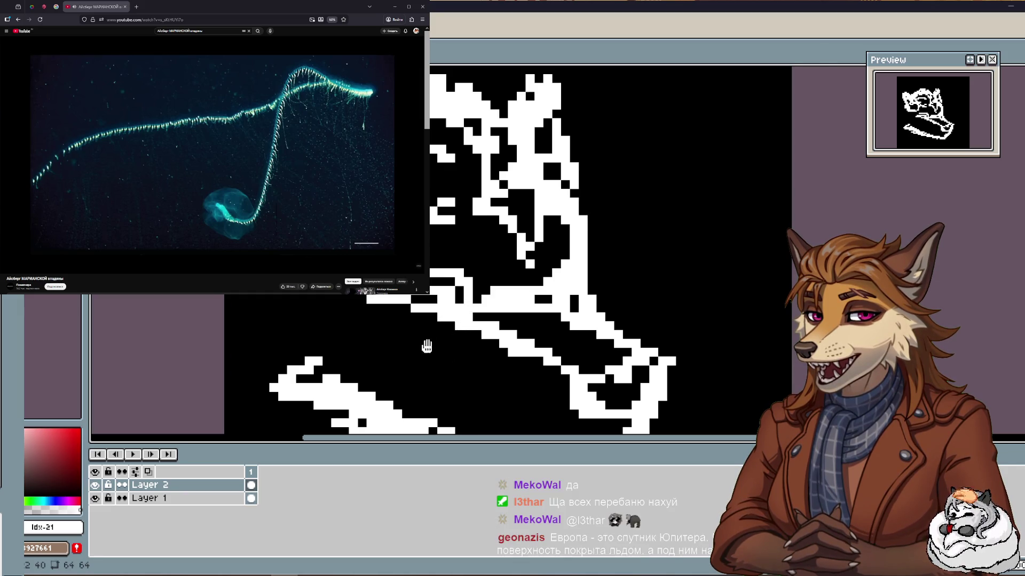
{"action": "scroll", "coordinate": [425, 346], "scroll_direction": "down", "scroll_amount": 1}
{"action": "scroll", "coordinate": [491, 331], "scroll_direction": "up", "scroll_amount": 2}
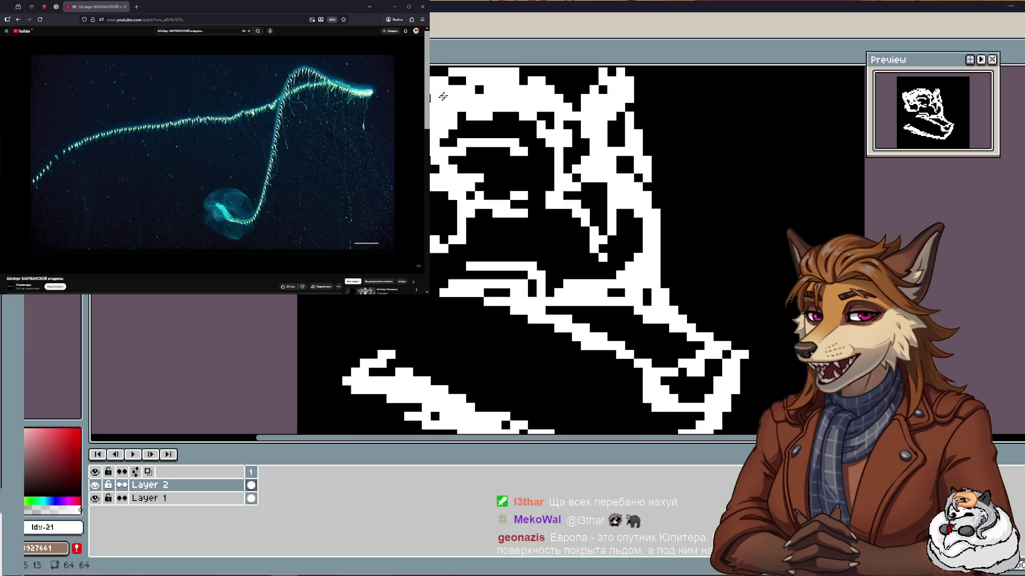
{"action": "scroll", "coordinate": [435, 96], "scroll_direction": "down", "scroll_amount": 1}
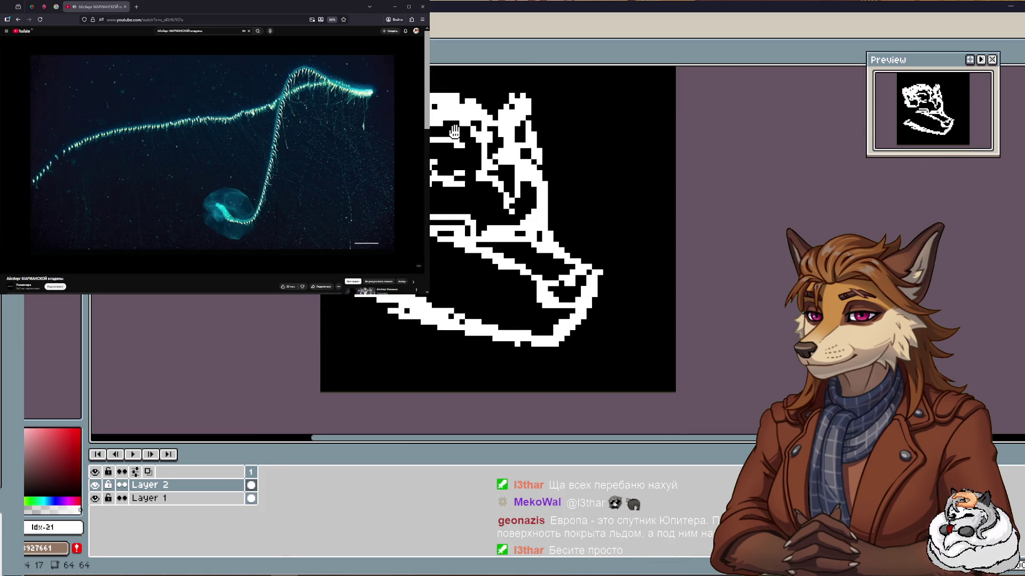
{"action": "scroll", "coordinate": [459, 134], "scroll_direction": "up", "scroll_amount": 1}
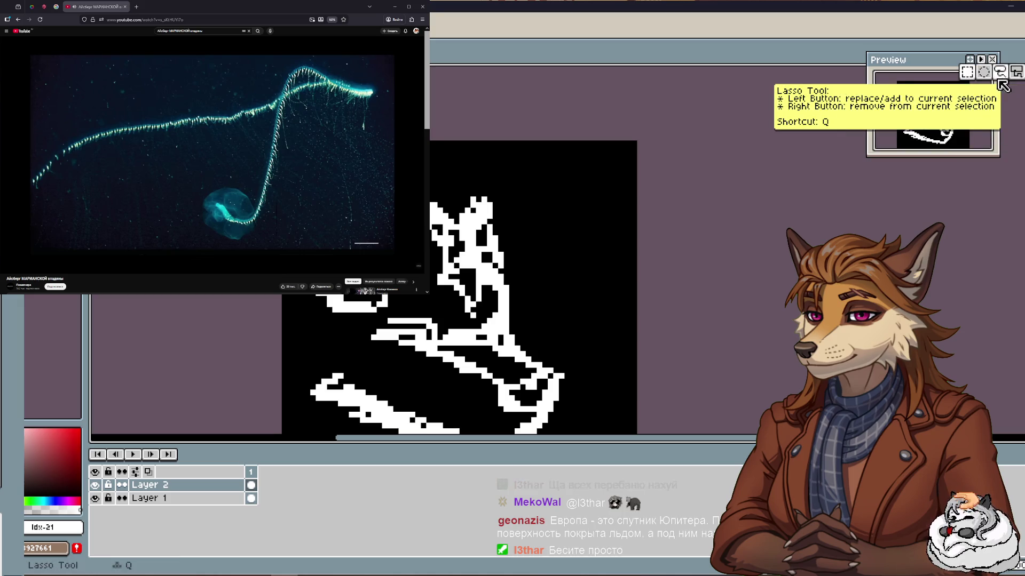
{"action": "mouse_move", "coordinate": [464, 154]}
{"action": "left_mouse_down"}
{"action": "mouse_move", "coordinate": [486, 240]}
{"action": "mouse_move", "coordinate": [513, 240]}
{"action": "left_mouse_up"}
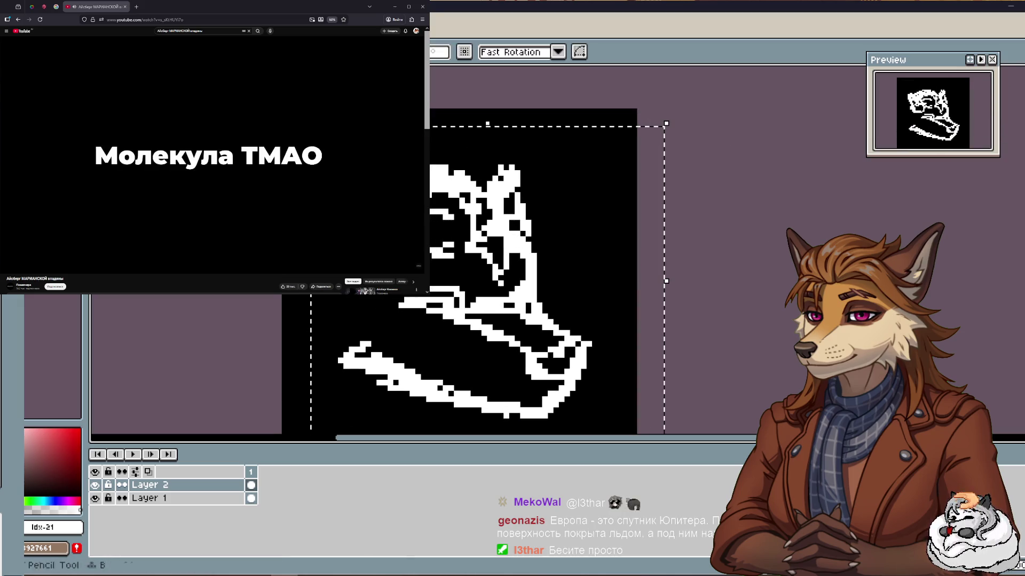
{"action": "key", "text": "ctrl+d"}
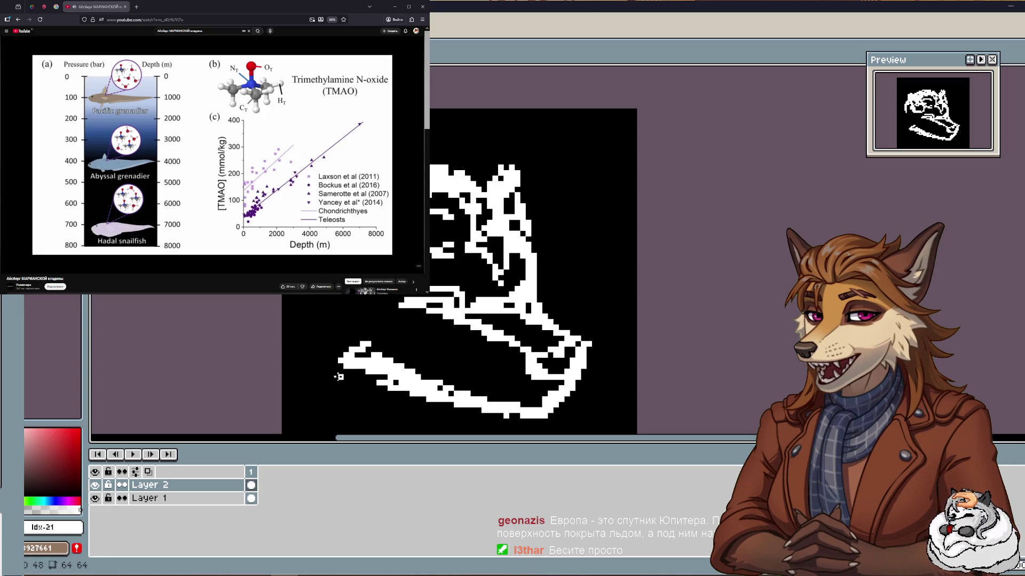
Fill the gaps in the lower jaw line with white, undoing the stroke left of the jaw.
{"action": "left_click_drag", "start_coordinate": [339, 377], "coordinate": [416, 390]}
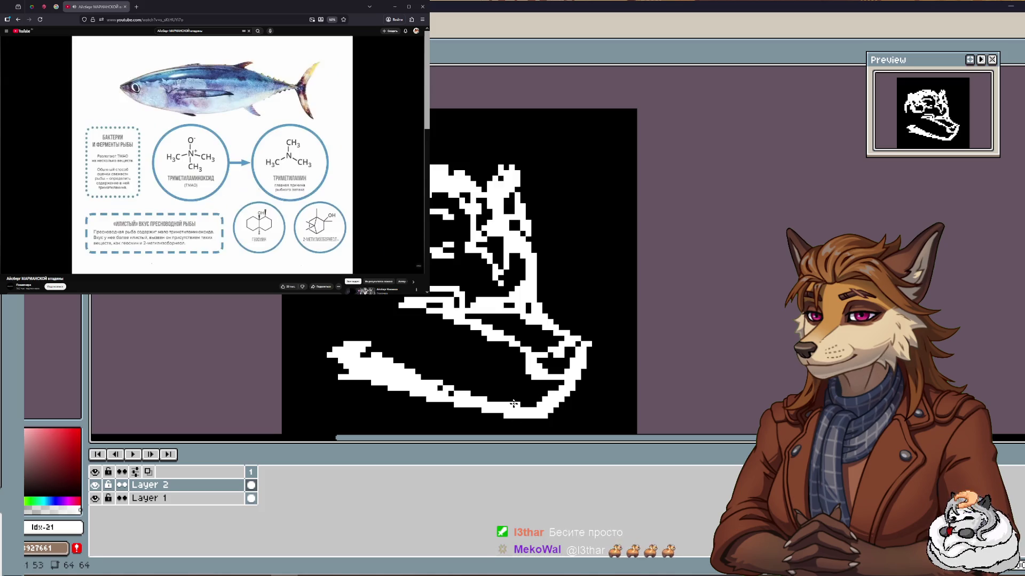
{"action": "left_click_drag", "start_coordinate": [528, 389], "coordinate": [538, 382]}
{"action": "mouse_move", "coordinate": [542, 343]}
{"action": "left_mouse_down"}
{"action": "mouse_move", "coordinate": [574, 336]}
{"action": "mouse_move", "coordinate": [552, 357]}
{"action": "left_mouse_up"}
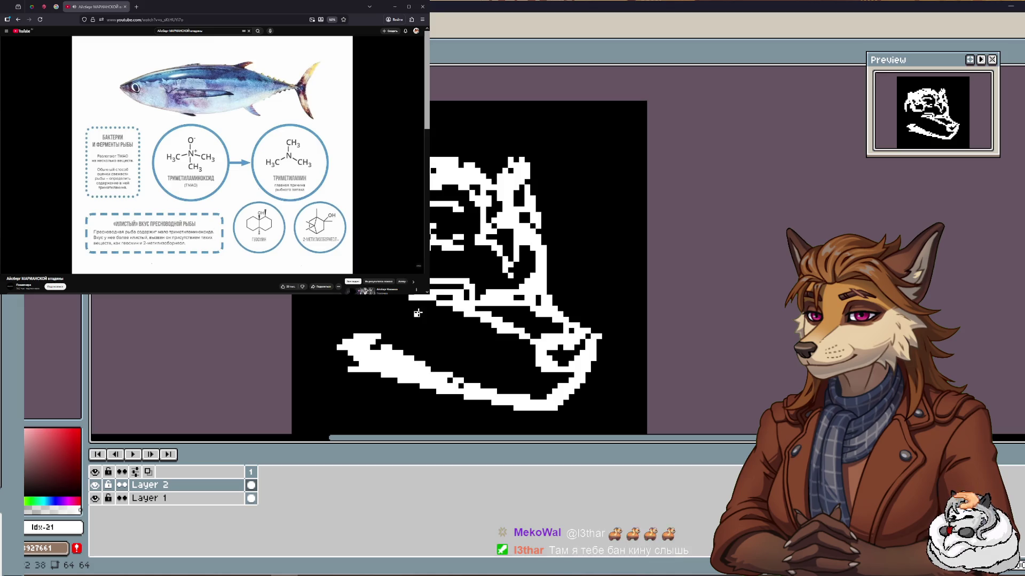
{"action": "left_click_drag", "start_coordinate": [321, 318], "coordinate": [350, 335]}
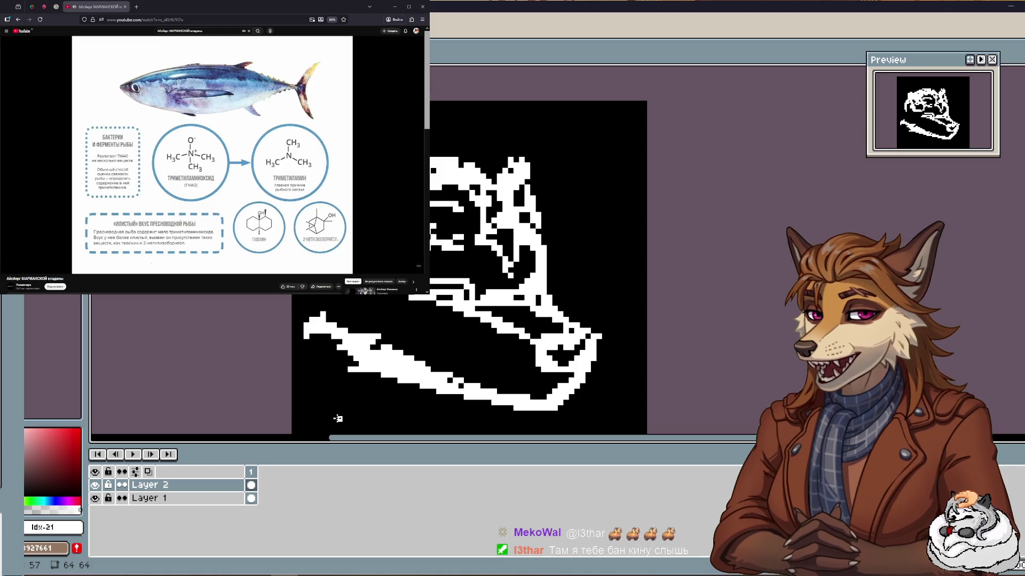
{"action": "left_click_drag", "start_coordinate": [333, 367], "coordinate": [343, 365]}
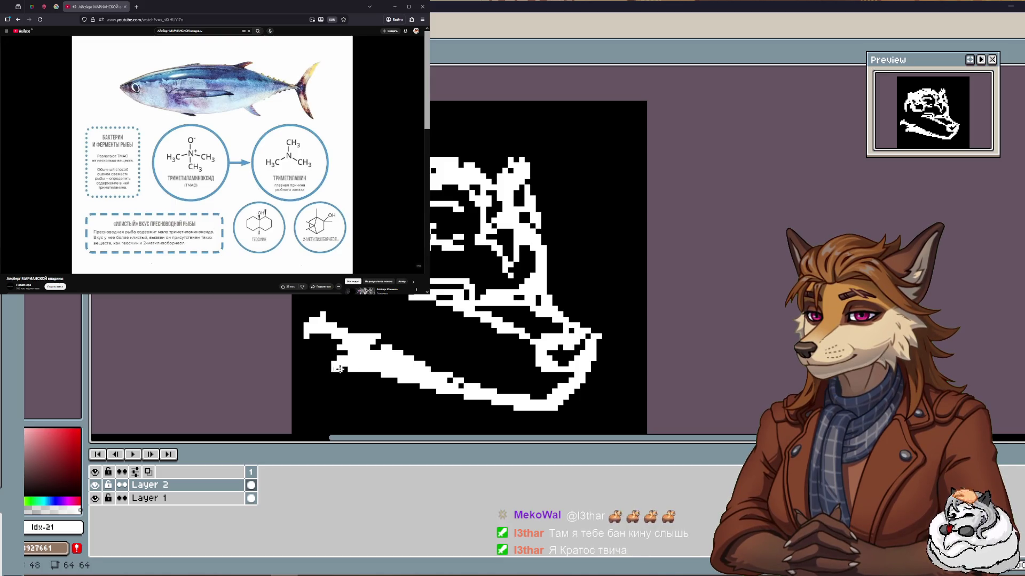
{"action": "key", "text": "ctrl+z"}
{"action": "key", "text": "ctrl+z"}
{"action": "key", "text": "ctrl+z"}
{"action": "key", "text": "ctrl+z"}
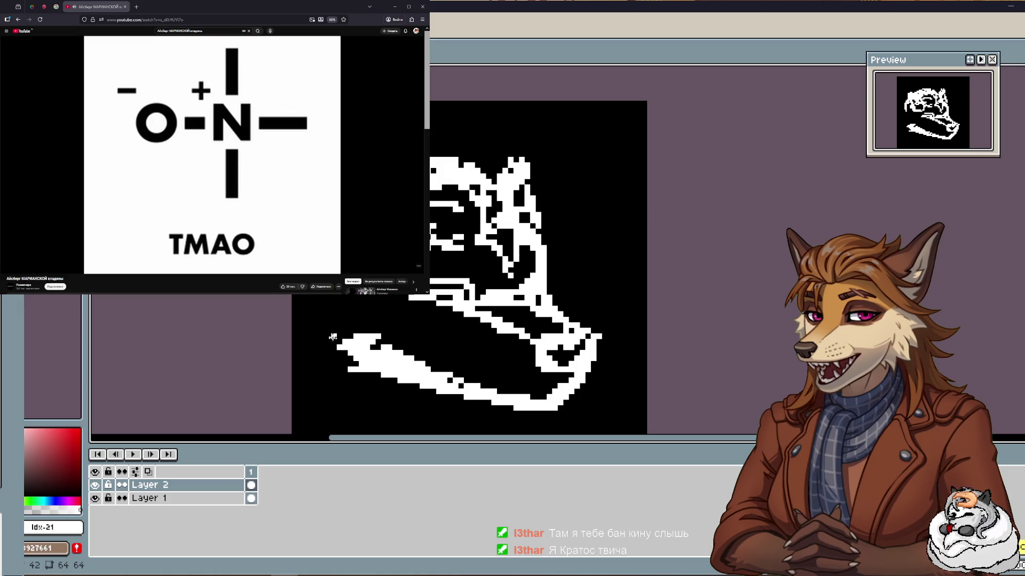
Thicken the jaw's left end and upper edge, and touch up its right tip.
{"action": "mouse_move", "coordinate": [345, 330]}
{"action": "left_mouse_down"}
{"action": "mouse_move", "coordinate": [363, 326]}
{"action": "mouse_move", "coordinate": [328, 321]}
{"action": "mouse_move", "coordinate": [354, 320]}
{"action": "mouse_move", "coordinate": [435, 363]}
{"action": "left_mouse_up"}
{"action": "left_click", "coordinate": [323, 325]}
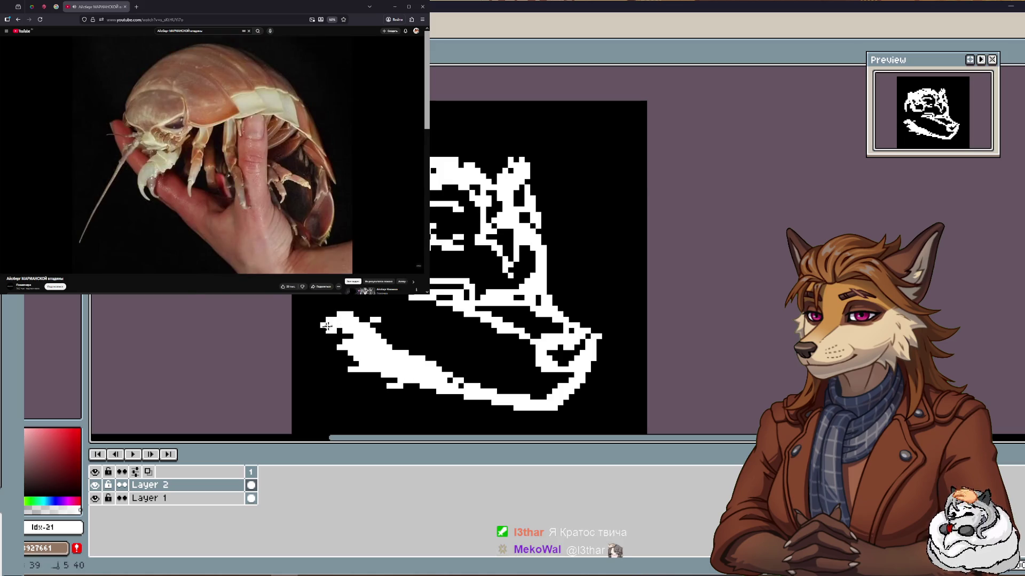
{"action": "mouse_move", "coordinate": [354, 302]}
{"action": "left_mouse_down"}
{"action": "mouse_move", "coordinate": [336, 312]}
{"action": "mouse_move", "coordinate": [385, 331]}
{"action": "left_mouse_up"}
{"action": "key", "text": "ctrl+z"}
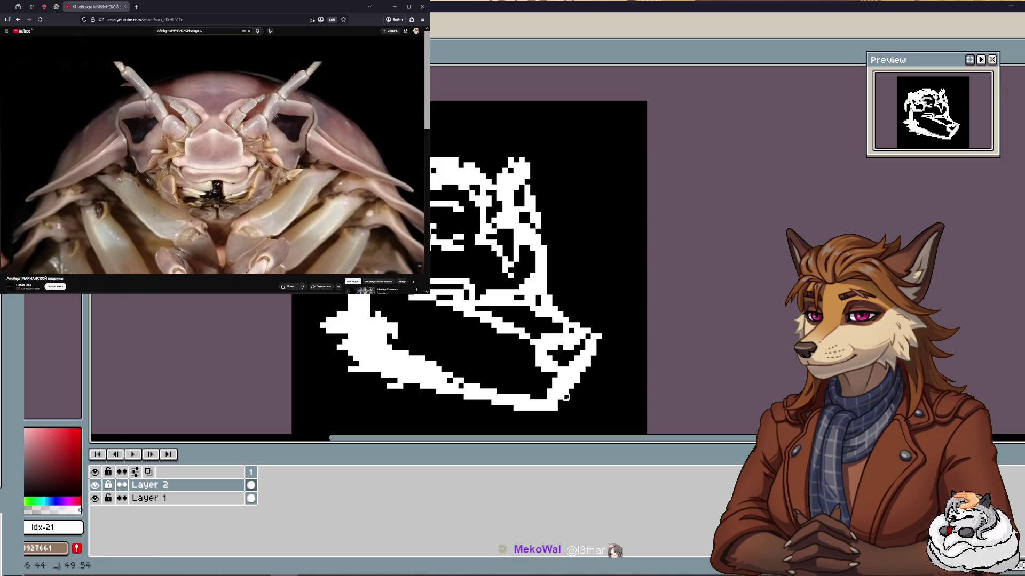
{"action": "left_click", "coordinate": [600, 336]}
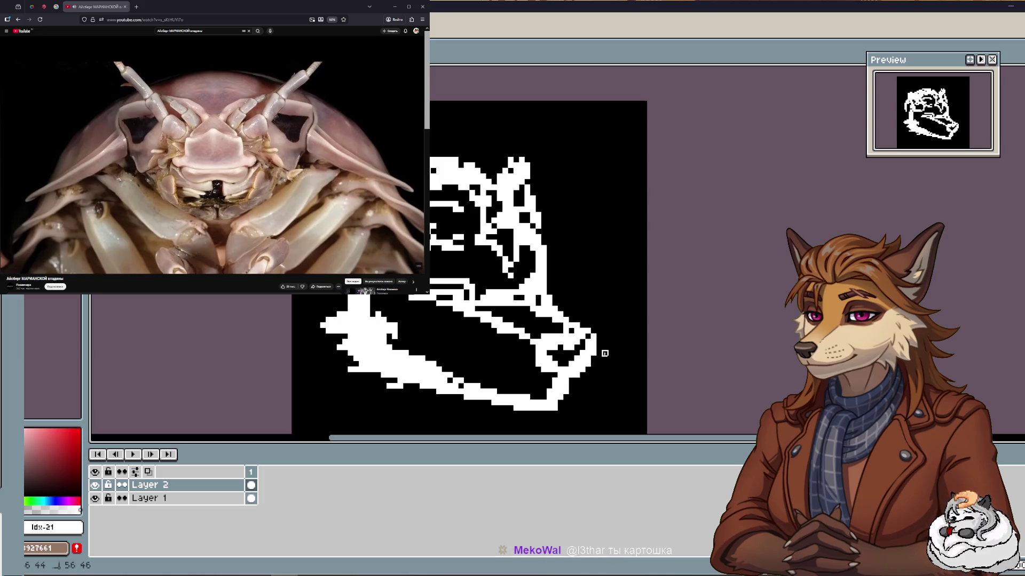
{"action": "left_click", "coordinate": [598, 364]}
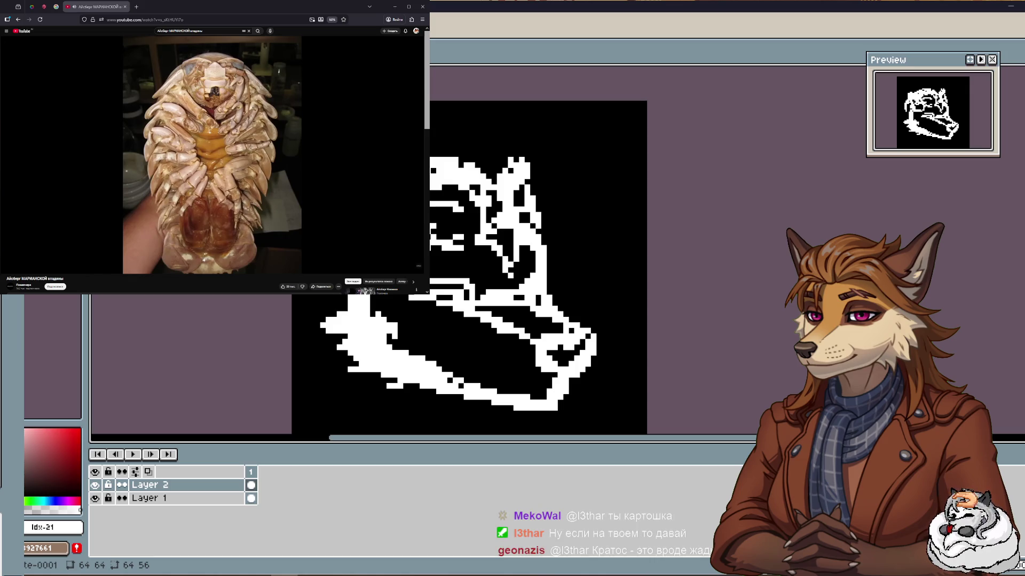
{"action": "key", "text": "e"}
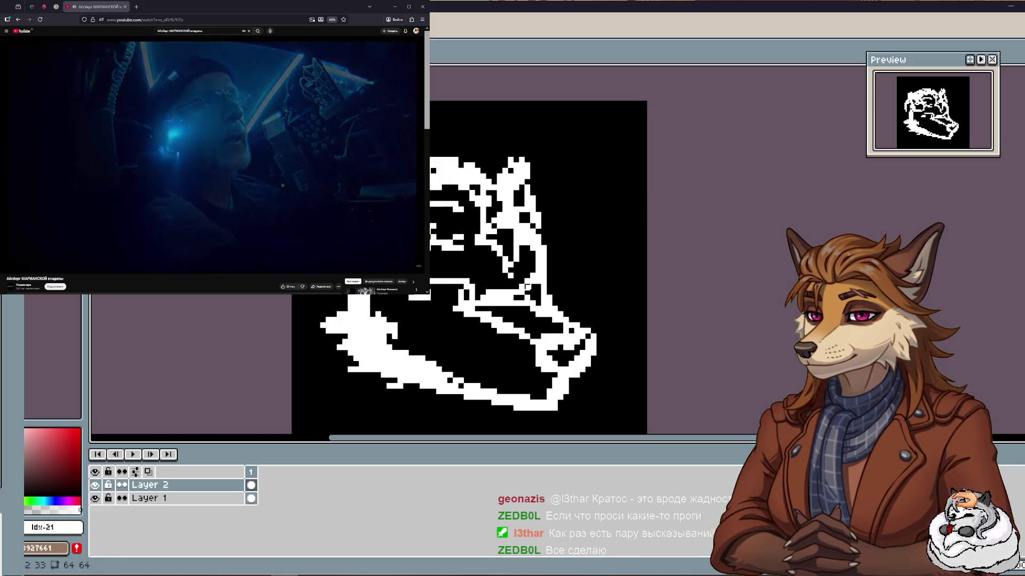
Clean up a few pixels on the head's left side above the jaw.
{"action": "left_click_drag", "start_coordinate": [472, 176], "coordinate": [466, 182]}
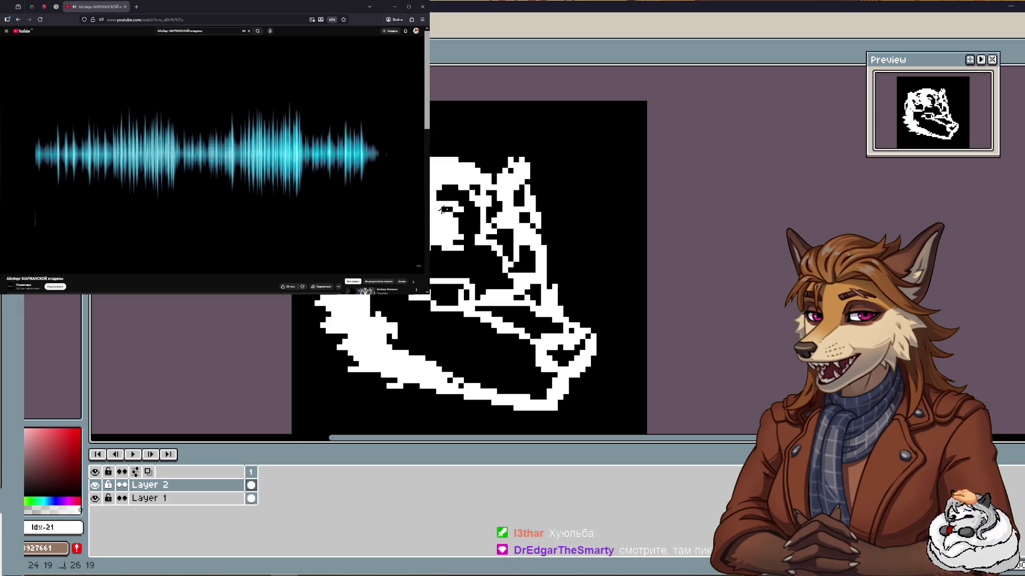
Paint the forehead's upper-left area white, then erase black marks back into the forehead on Layer 2.
{"action": "left_click_drag", "start_coordinate": [438, 210], "coordinate": [445, 189]}
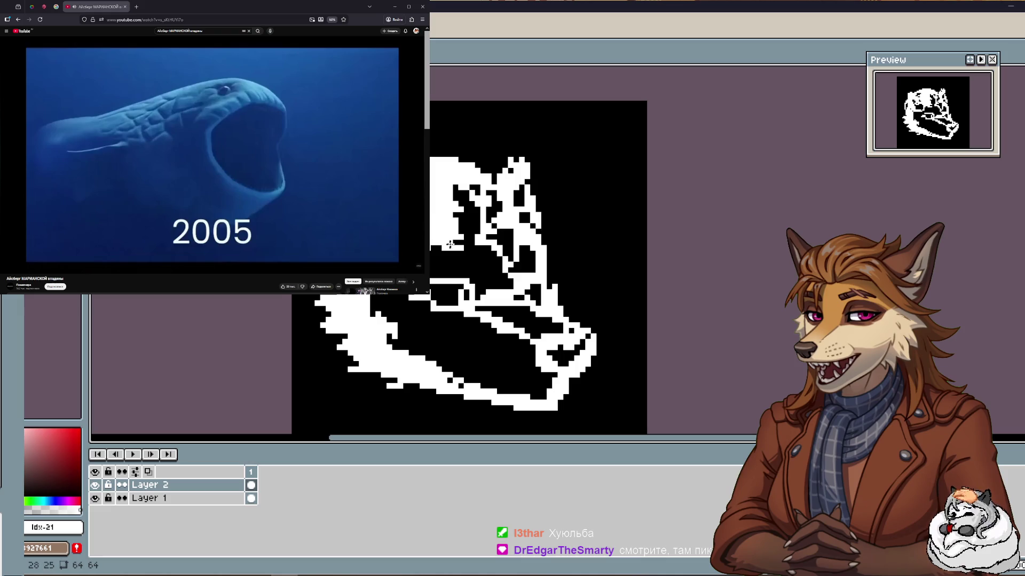
{"action": "left_click_drag", "start_coordinate": [451, 243], "coordinate": [528, 208]}
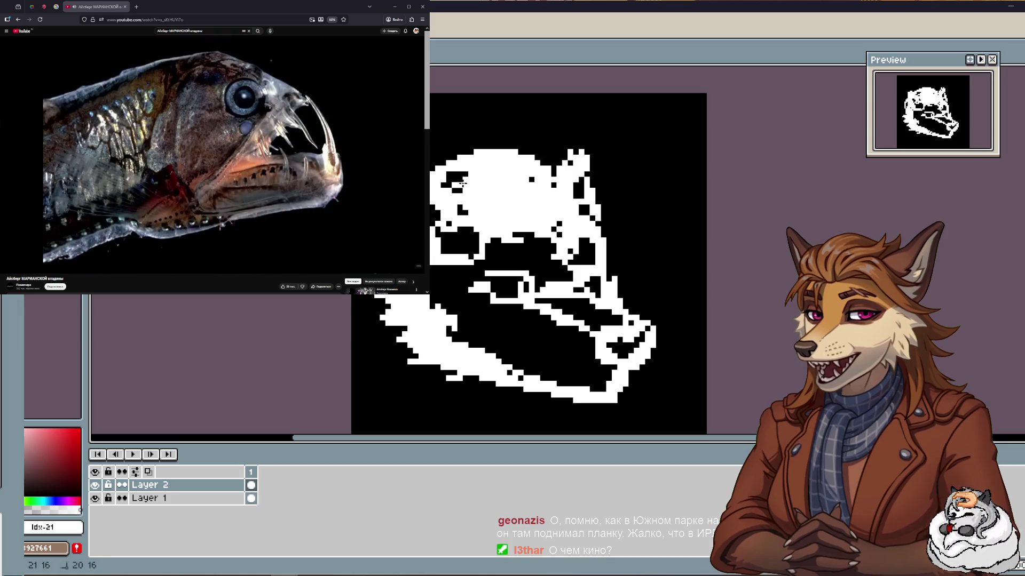
{"action": "mouse_move", "coordinate": [467, 180]}
{"action": "left_mouse_down"}
{"action": "mouse_move", "coordinate": [465, 169]}
{"action": "mouse_move", "coordinate": [493, 190]}
{"action": "mouse_move", "coordinate": [548, 196]}
{"action": "left_mouse_up"}
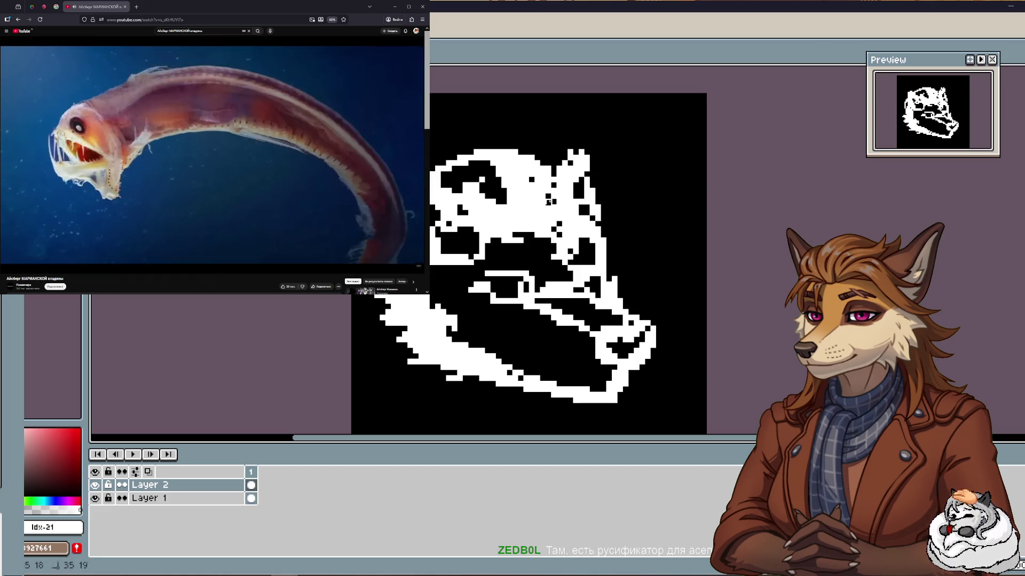
{"action": "left_click_drag", "start_coordinate": [536, 180], "coordinate": [517, 176]}
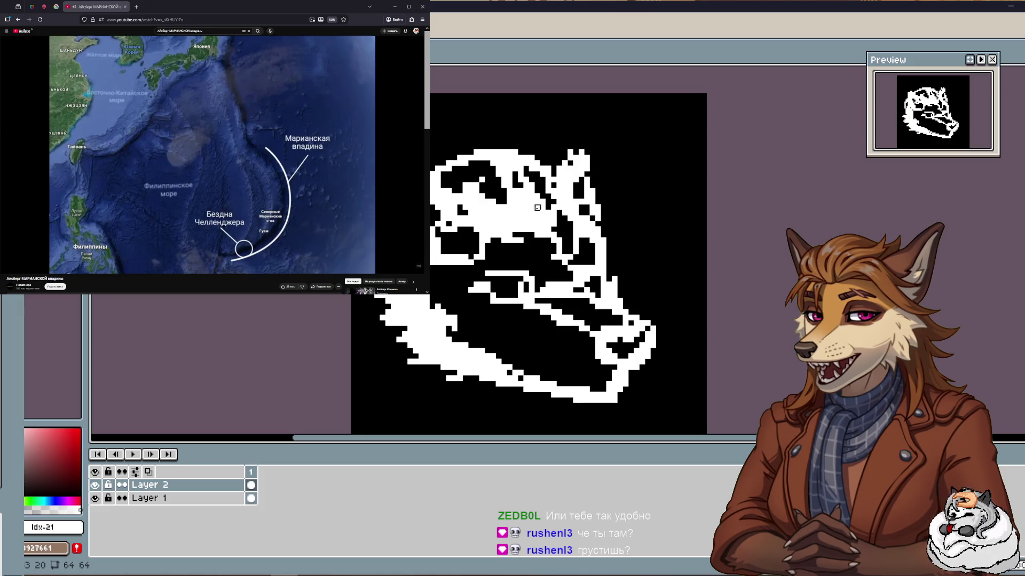
{"action": "left_click_drag", "start_coordinate": [502, 216], "coordinate": [528, 201]}
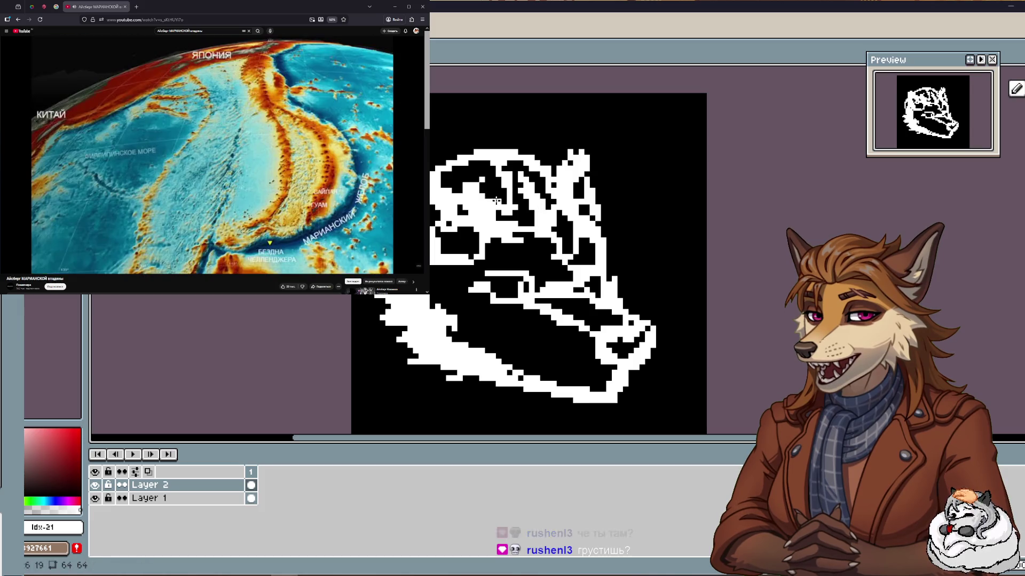
{"action": "left_click_drag", "start_coordinate": [496, 200], "coordinate": [483, 202]}
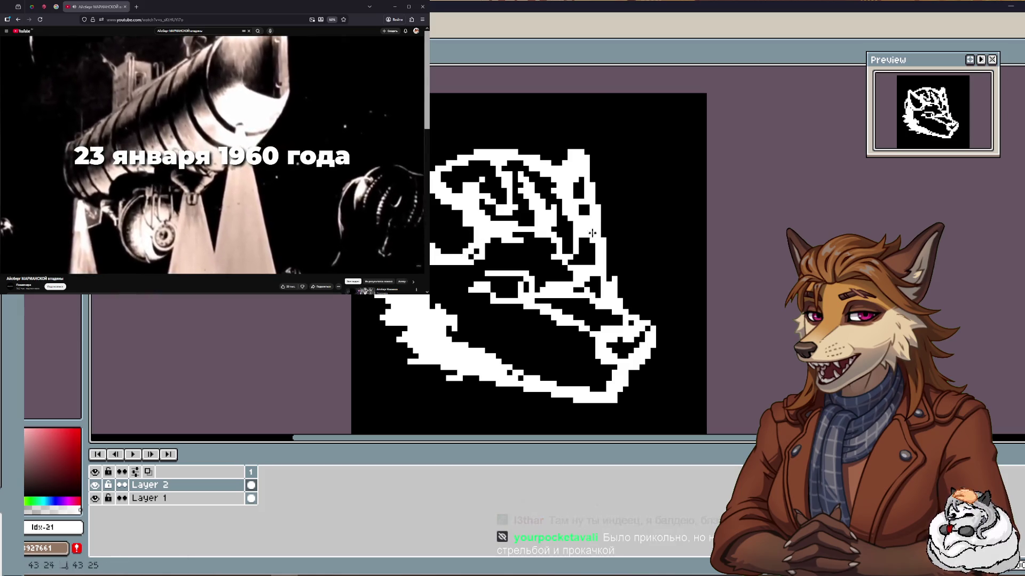
Select the entire 64×64 canvas on Layer 2 with Ctrl+A.
{"action": "key", "text": "ctrl+a"}
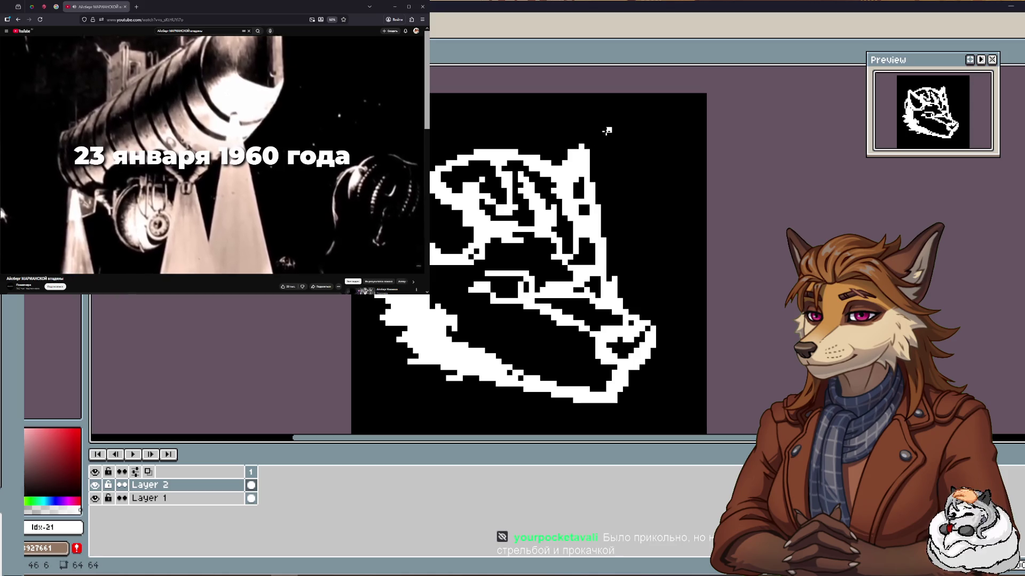
Extend the right ear's black inner-ear strip upward, then check the drawing's bounds with Ctrl.
{"action": "left_click_drag", "start_coordinate": [579, 177], "coordinate": [579, 162]}
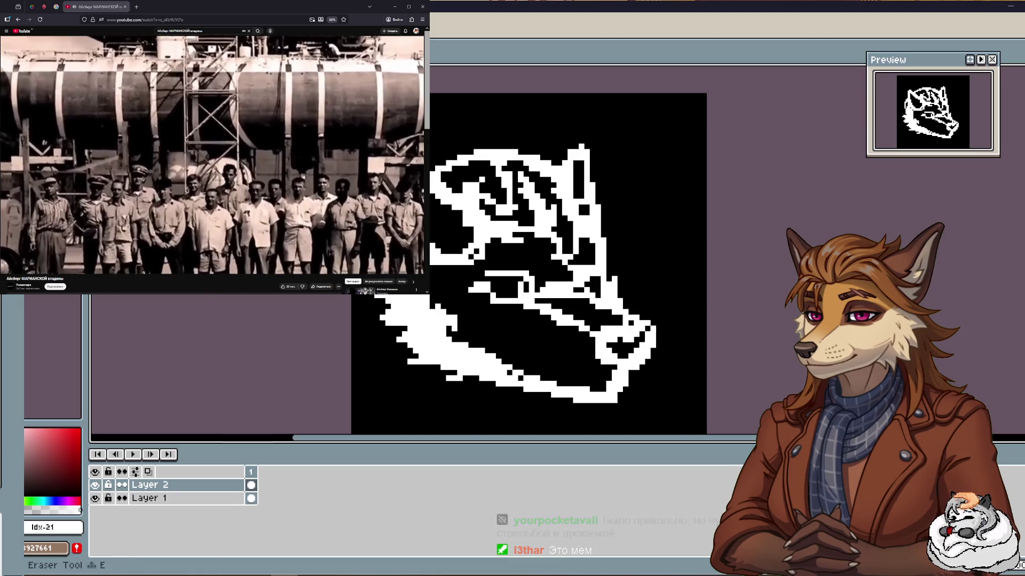
{"action": "key", "text": "e"}
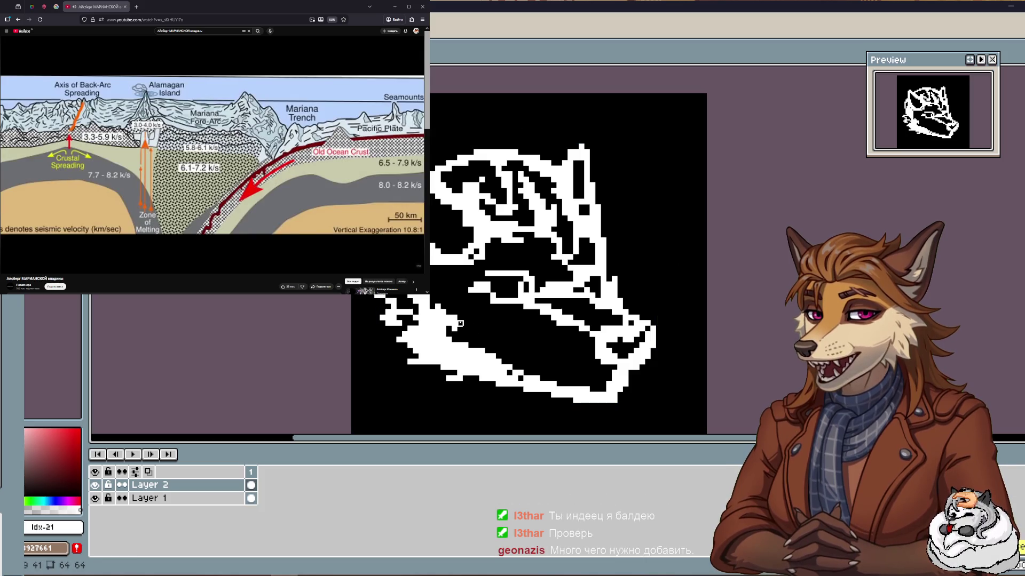
{"action": "key", "text": "ctrl"}
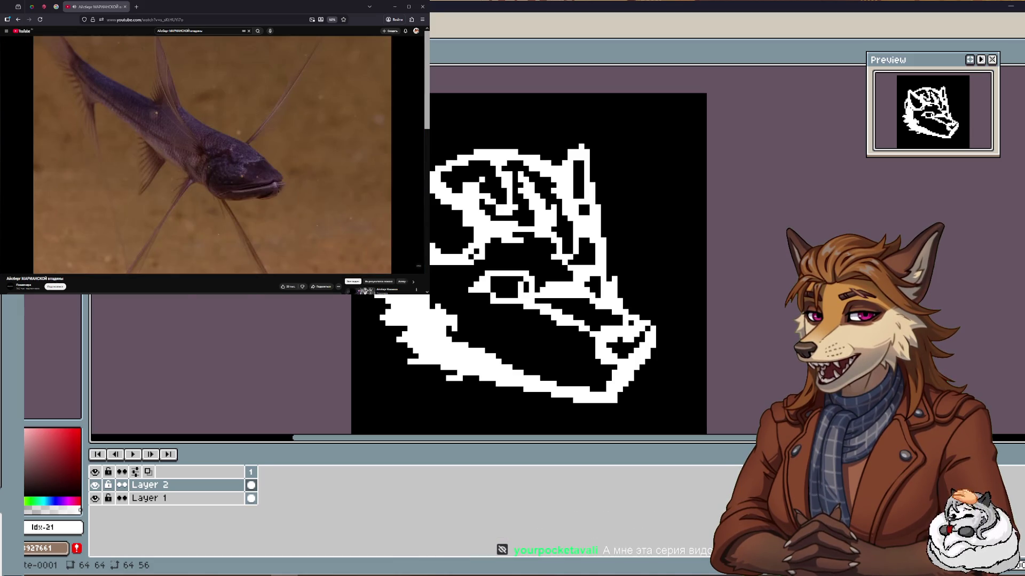
Rewind the deep-sea video and resume it at the anglerfish footage.
{"action": "left_click", "coordinate": [224, 251]}
{"action": "key", "text": "Left"}
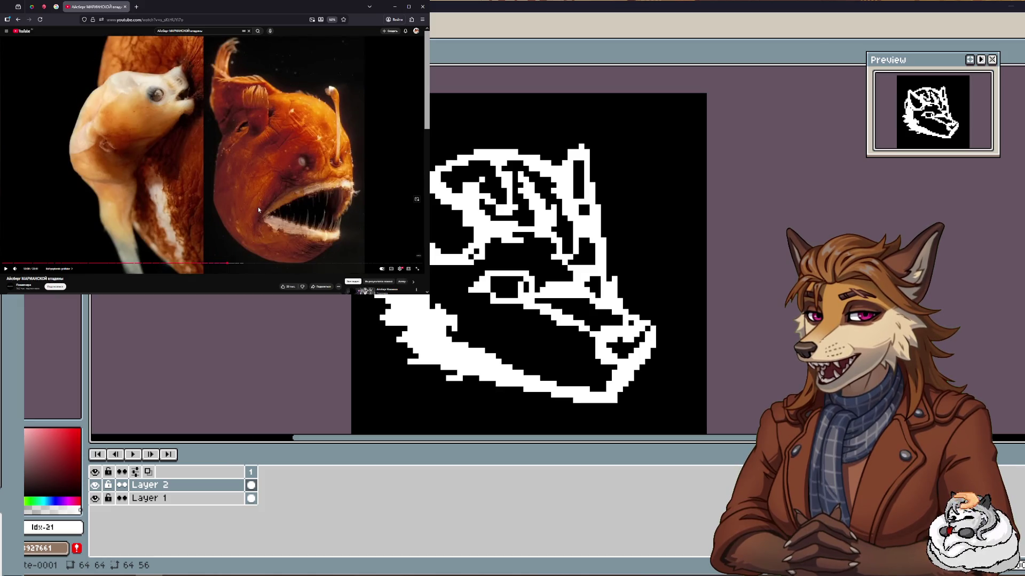
{"action": "left_click", "coordinate": [258, 188]}
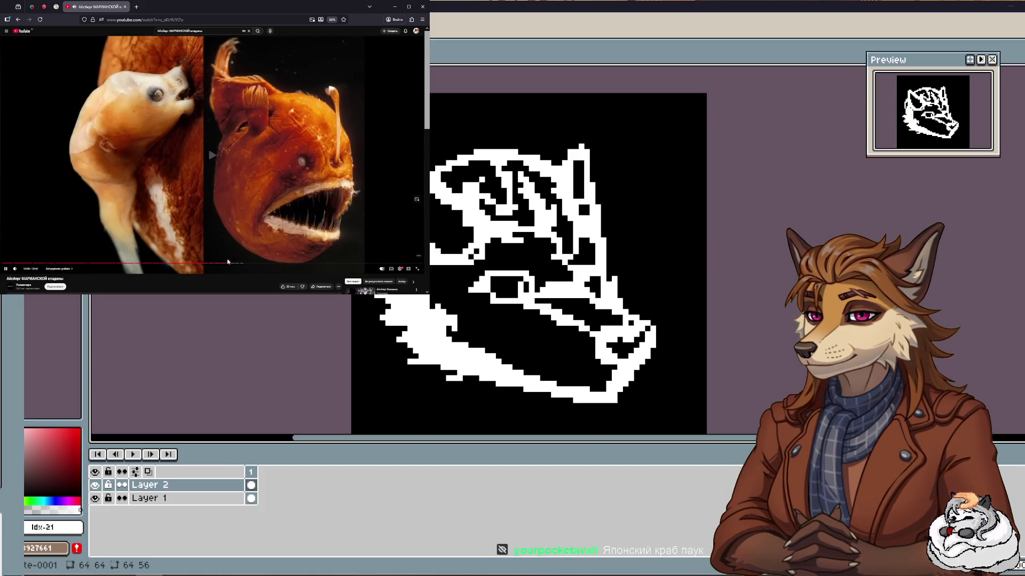
{"action": "left_click", "coordinate": [226, 263]}
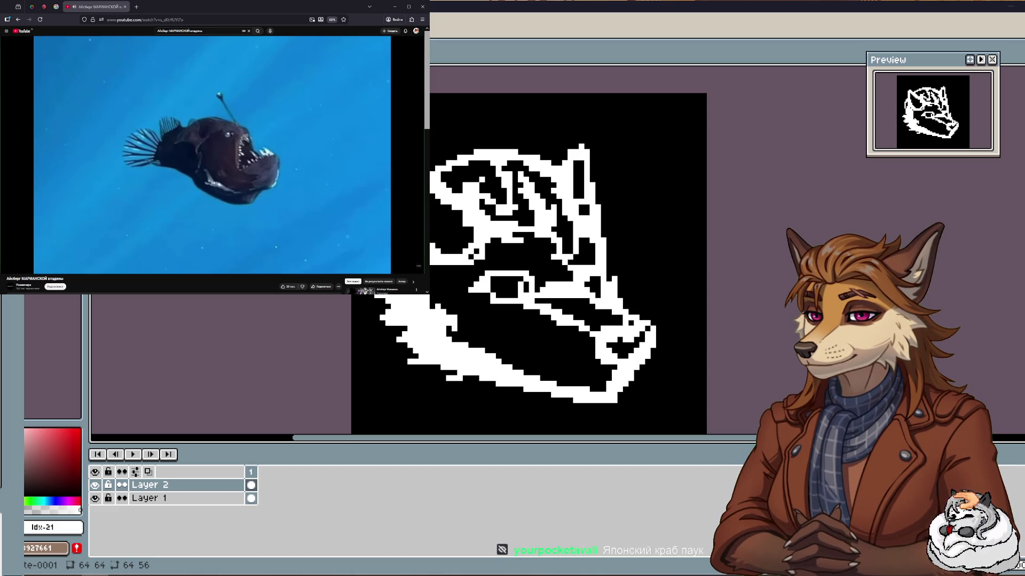
{"action": "left_click_drag", "start_coordinate": [316, 328], "coordinate": [307, 320]}
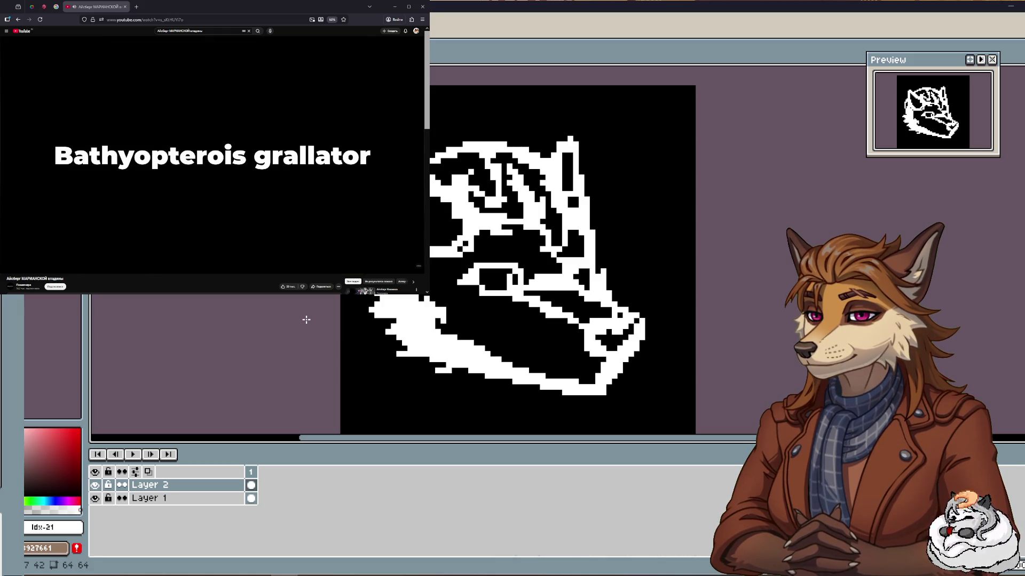
{"action": "scroll", "coordinate": [320, 317], "scroll_direction": "left", "scroll_amount": 3}
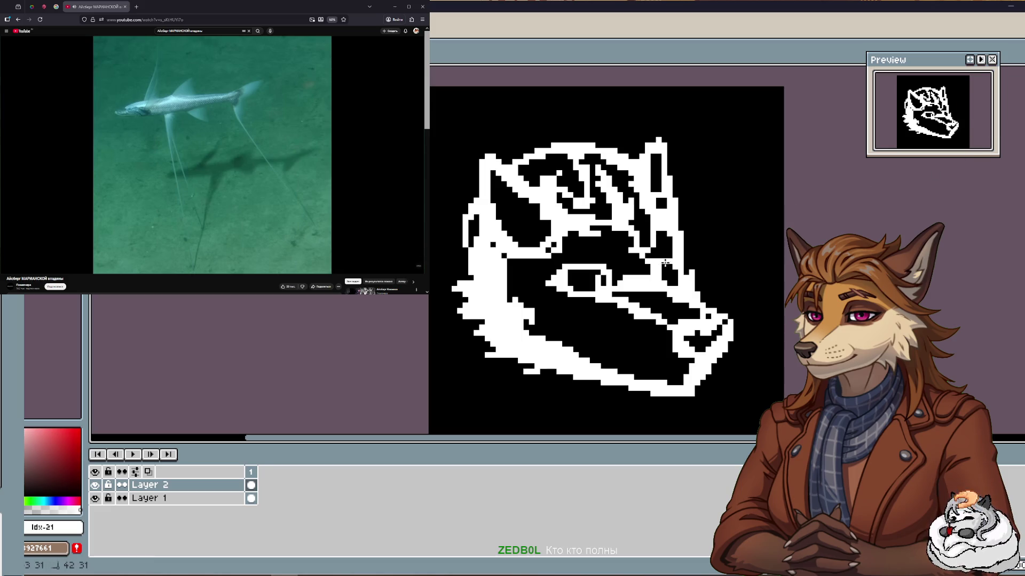
Touch up the muzzle and lower-jaw pixels, clearing stray white at the muzzle tip.
{"action": "left_click_drag", "start_coordinate": [671, 267], "coordinate": [681, 261]}
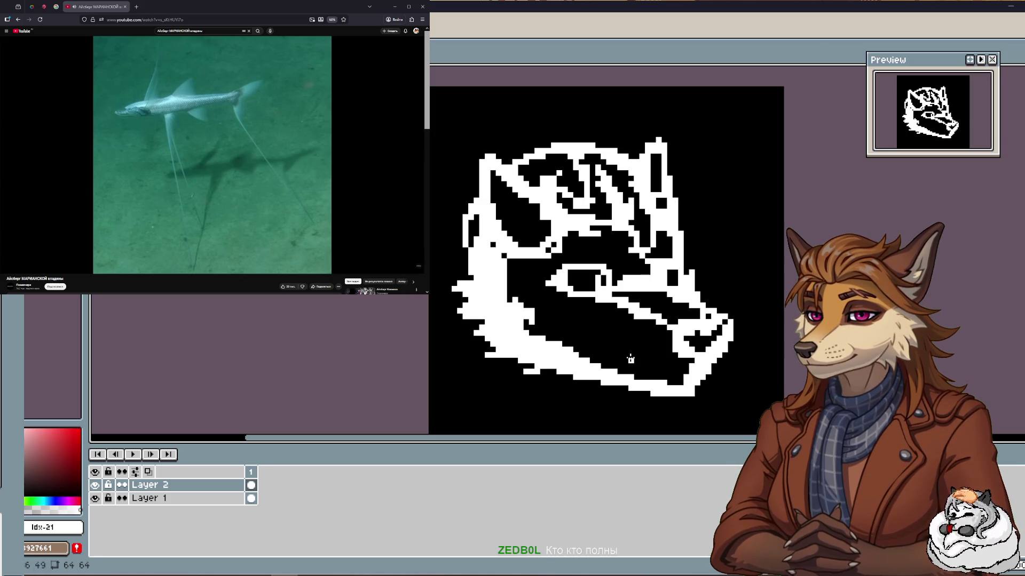
{"action": "left_click_drag", "start_coordinate": [670, 371], "coordinate": [687, 377]}
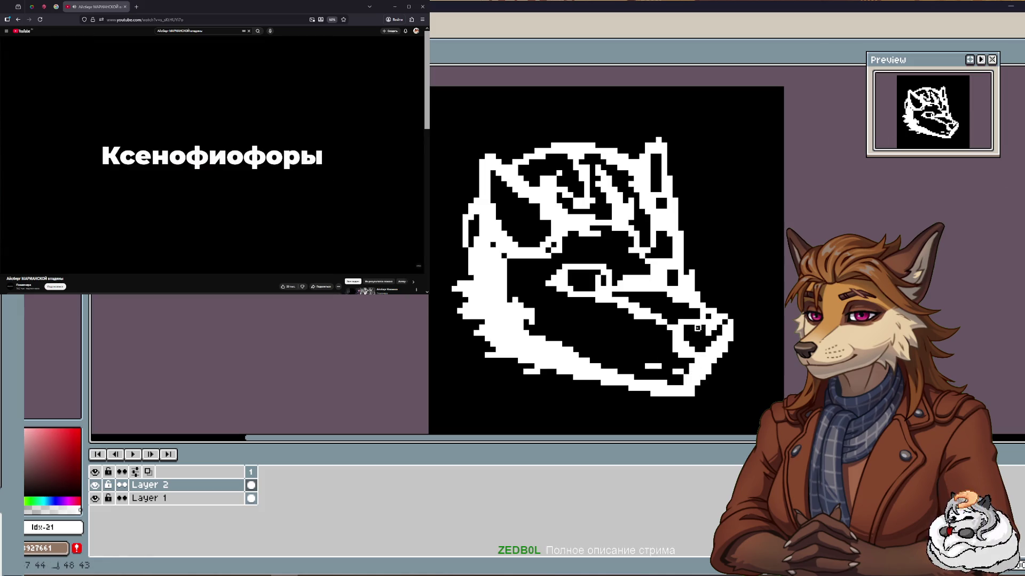
{"action": "left_click_drag", "start_coordinate": [691, 327], "coordinate": [706, 337]}
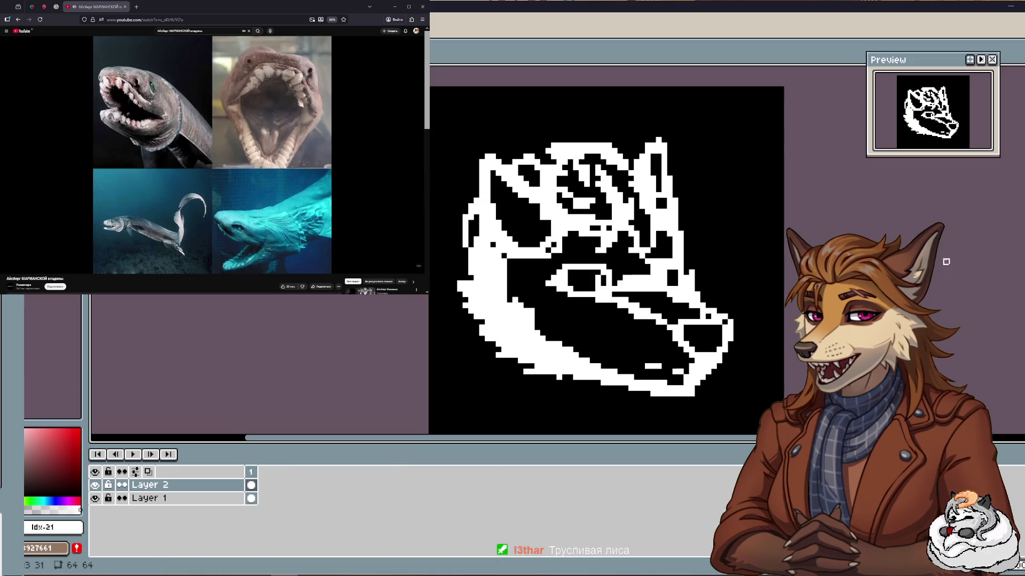
{"action": "left_click_drag", "start_coordinate": [689, 223], "coordinate": [796, 220]}
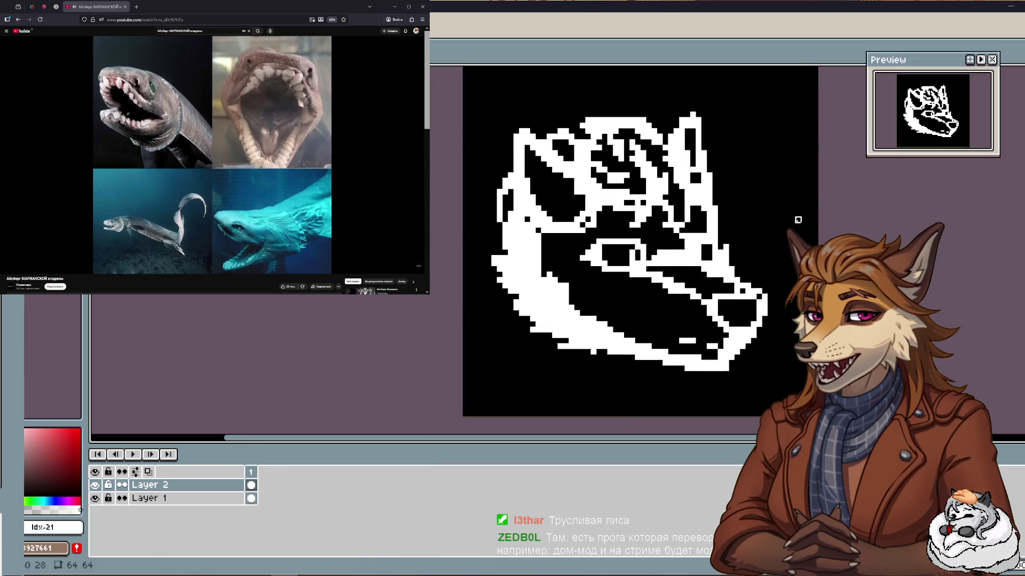
Sample white from the fox drawing as the drawing colour with the eyedropper (I).
{"action": "key", "text": "i"}
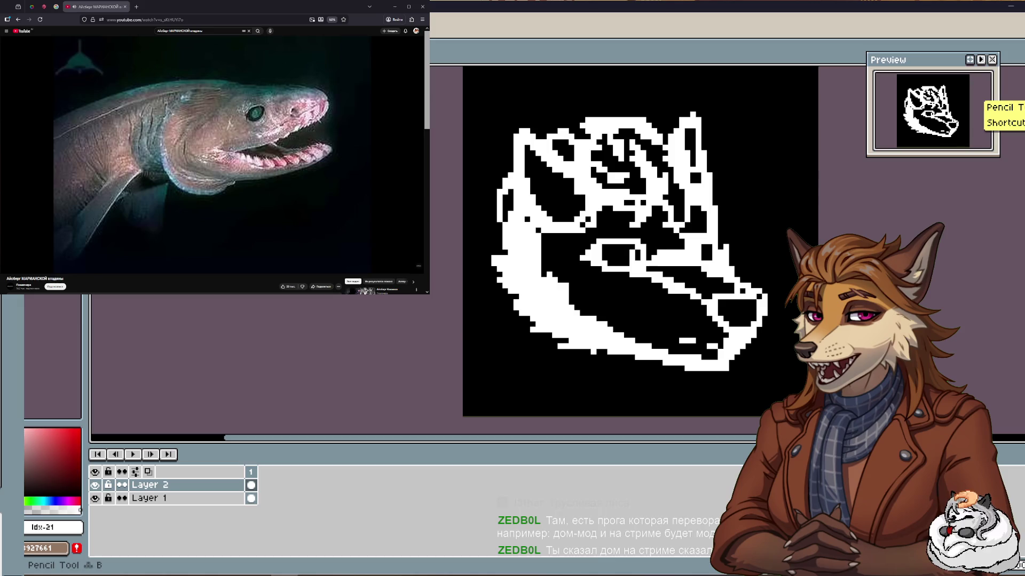
{"action": "key", "text": "i"}
{"action": "left_click", "coordinate": [577, 123]}
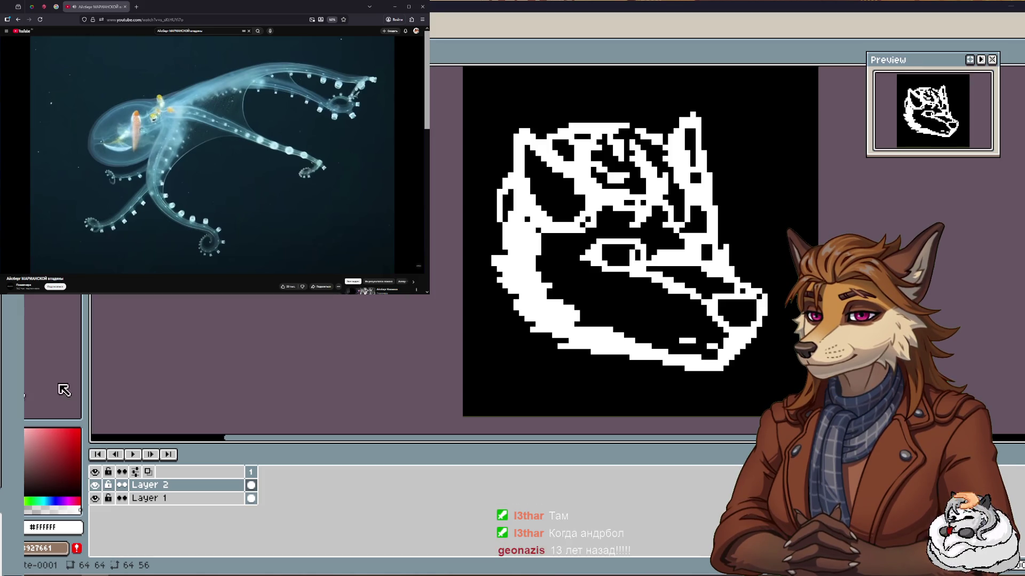
Zoom in on the wolf's face and paint black over stray white pixels near the eye.
{"action": "left_click_drag", "start_coordinate": [528, 314], "coordinate": [427, 305]}
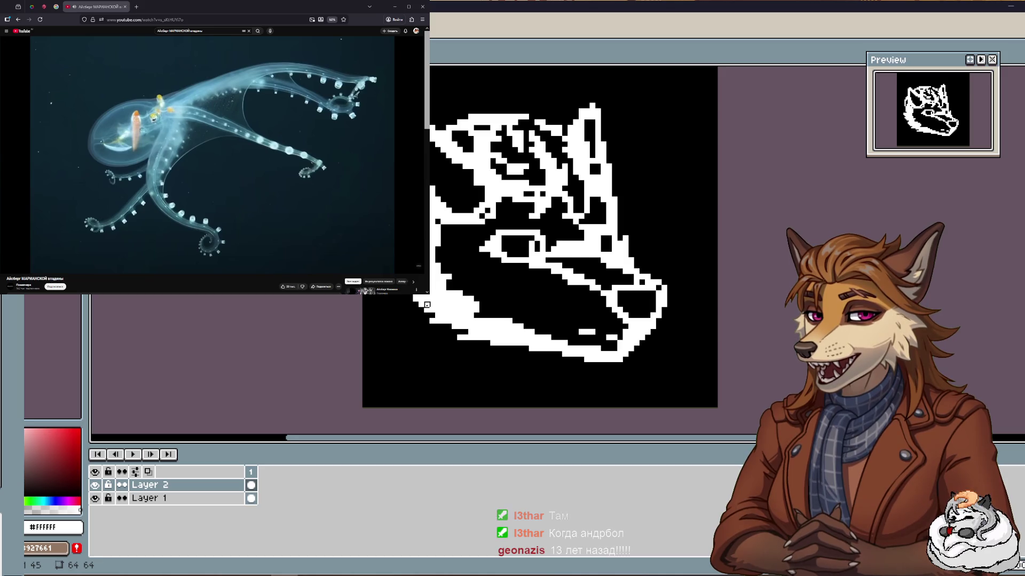
{"action": "scroll", "coordinate": [427, 305], "scroll_direction": "up", "scroll_amount": 1}
{"action": "scroll", "coordinate": [406, 302], "scroll_direction": "up", "scroll_amount": 1}
{"action": "scroll", "coordinate": [394, 304], "scroll_direction": "up", "scroll_amount": 1}
{"action": "scroll", "coordinate": [380, 323], "scroll_direction": "up", "scroll_amount": 2}
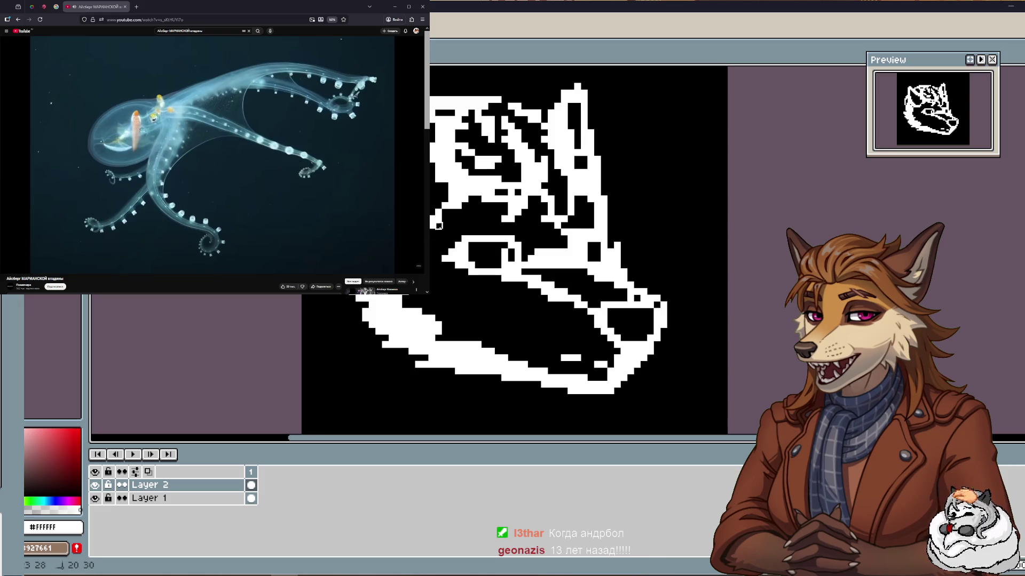
{"action": "left_click_drag", "start_coordinate": [445, 206], "coordinate": [458, 213]}
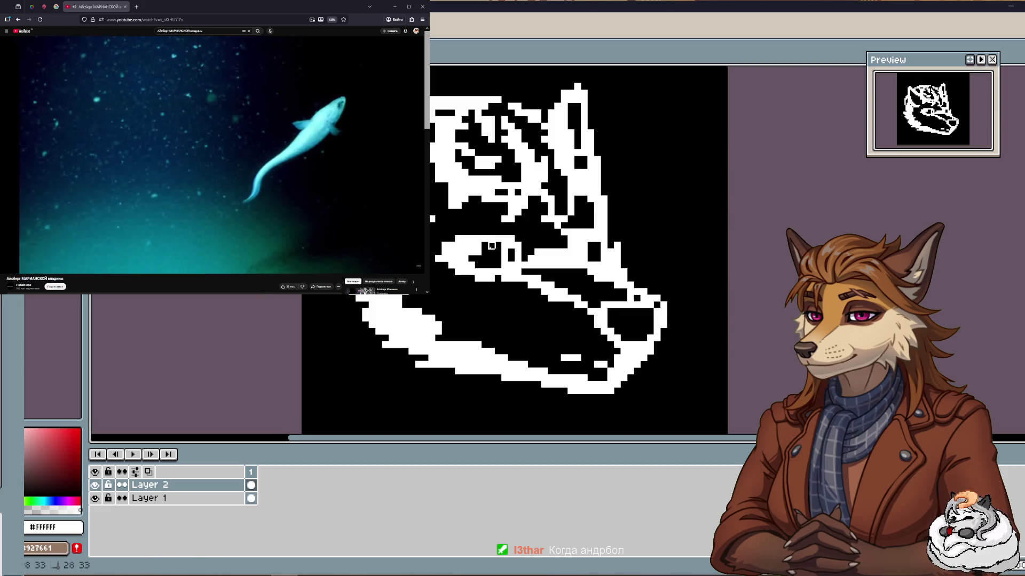
Paint black through the muzzle to open the eye, then draw a white stroke along its top.
{"action": "left_click_drag", "start_coordinate": [465, 252], "coordinate": [504, 252]}
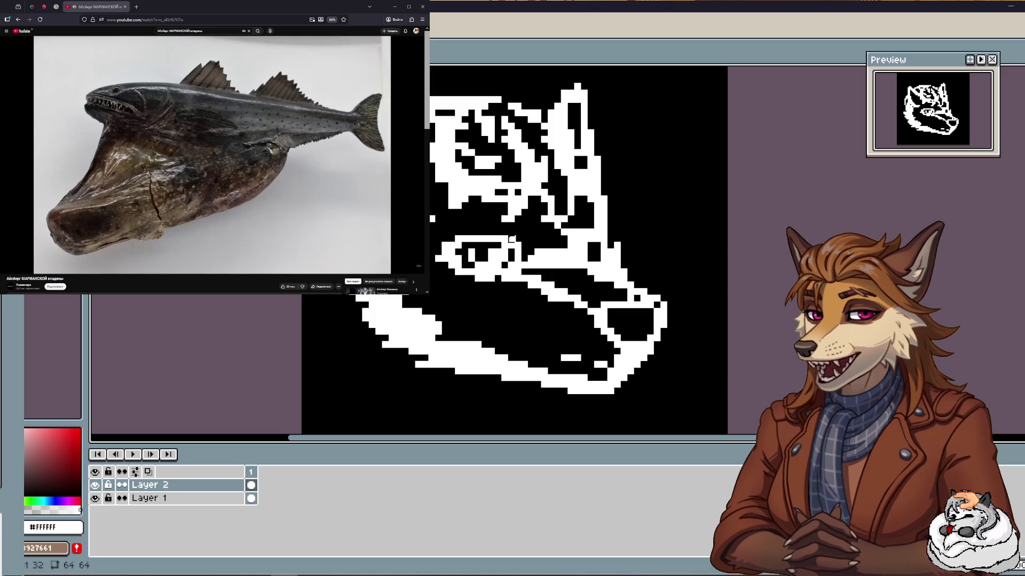
{"action": "key", "text": "ctrl"}
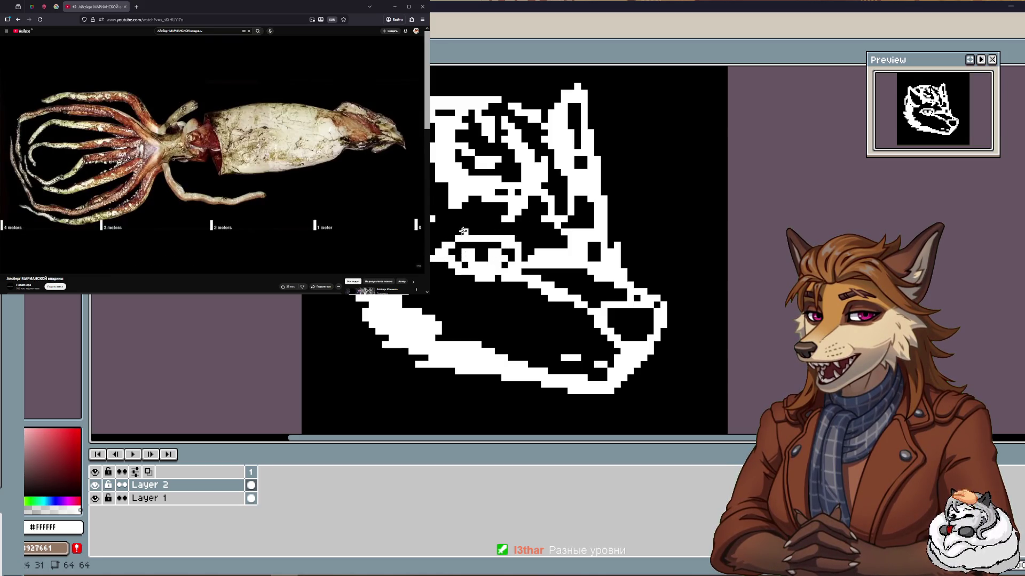
{"action": "left_click_drag", "start_coordinate": [463, 231], "coordinate": [508, 237]}
Try a white pixel and a straight line across the eye's top, then undo them all.
{"action": "left_click", "coordinate": [459, 240]}
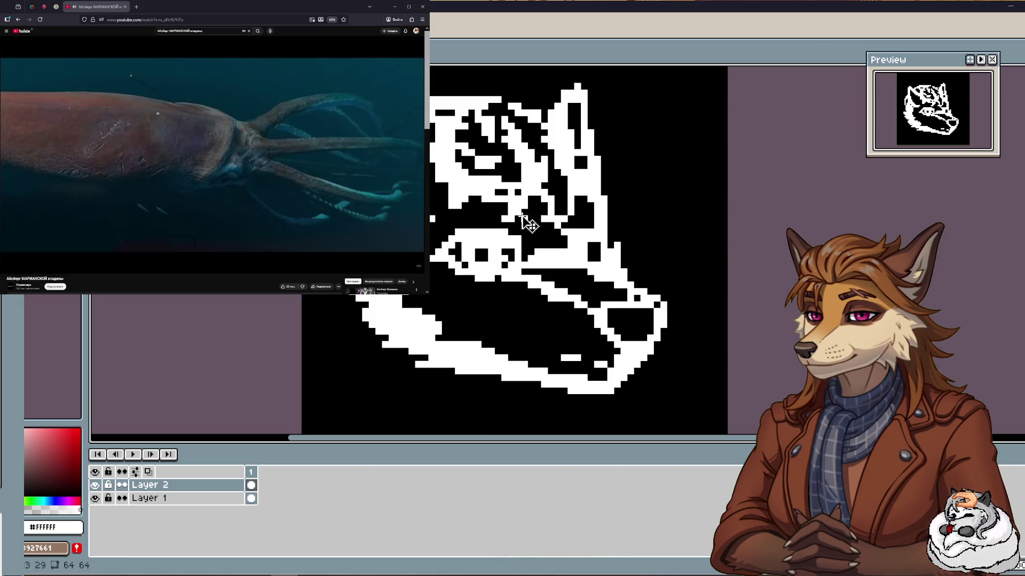
{"action": "key", "text": "ctrl+z"}
{"action": "key", "text": "ctrl+z"}
{"action": "key", "text": "ctrl+z"}
{"action": "left_click_drag", "start_coordinate": [457, 220], "coordinate": [521, 238]}
{"action": "key", "text": "ctrl+z"}
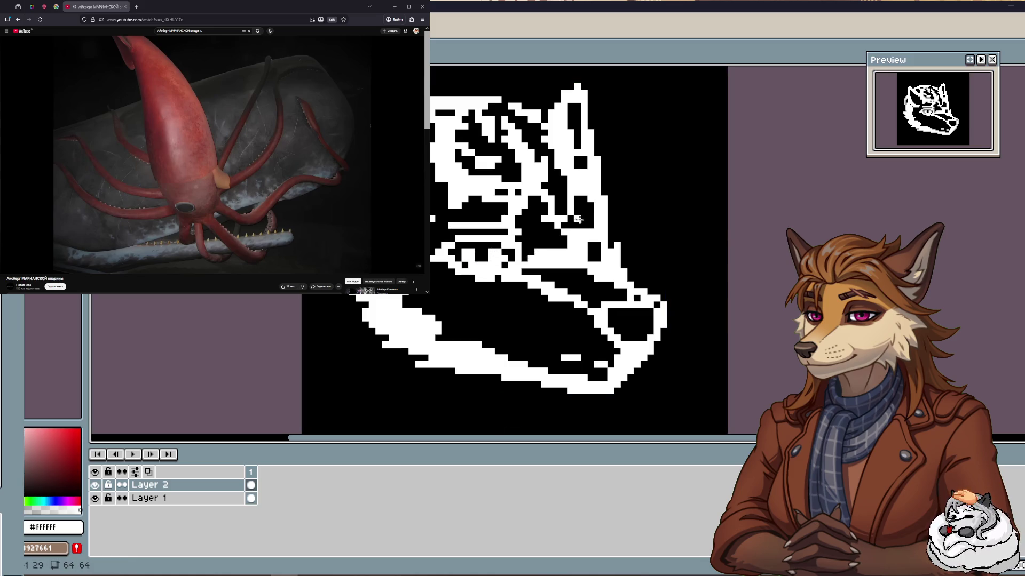
{"action": "key", "text": "ctrl+z"}
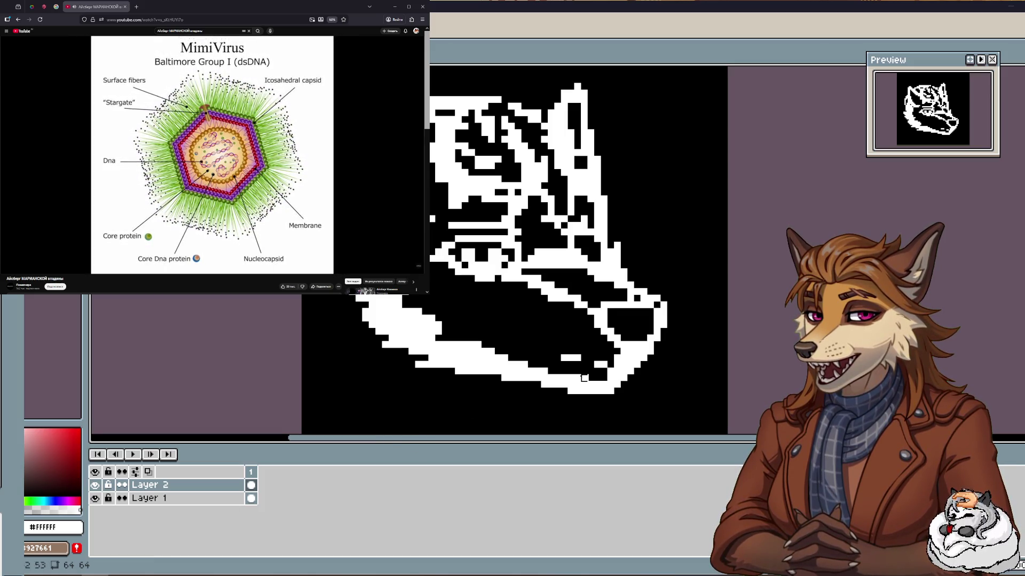
{"action": "left_click_drag", "start_coordinate": [386, 309], "coordinate": [337, 294]}
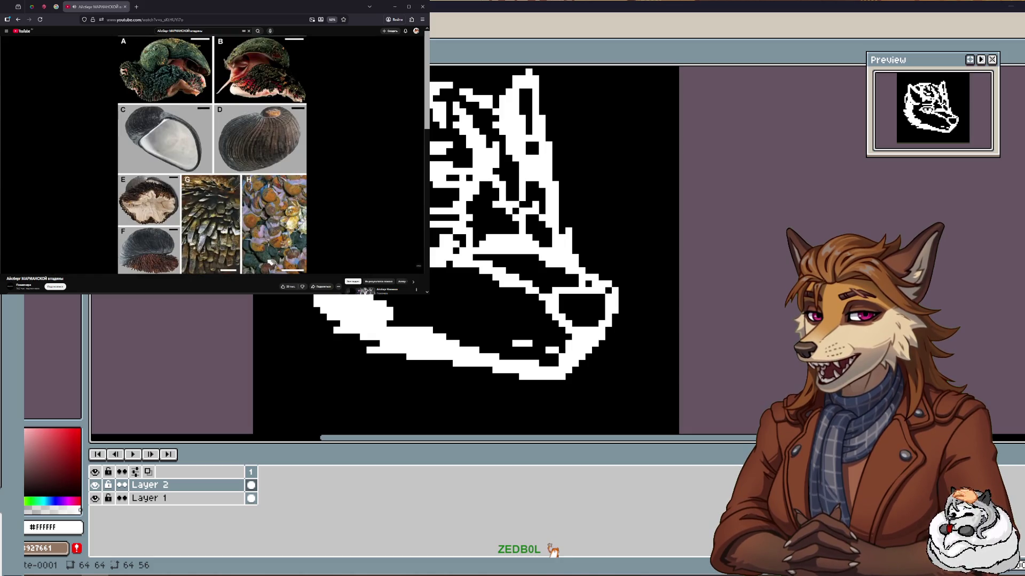
Pause the reference video and punch a single black notch into the lower jaw.
{"action": "left_click", "coordinate": [270, 263]}
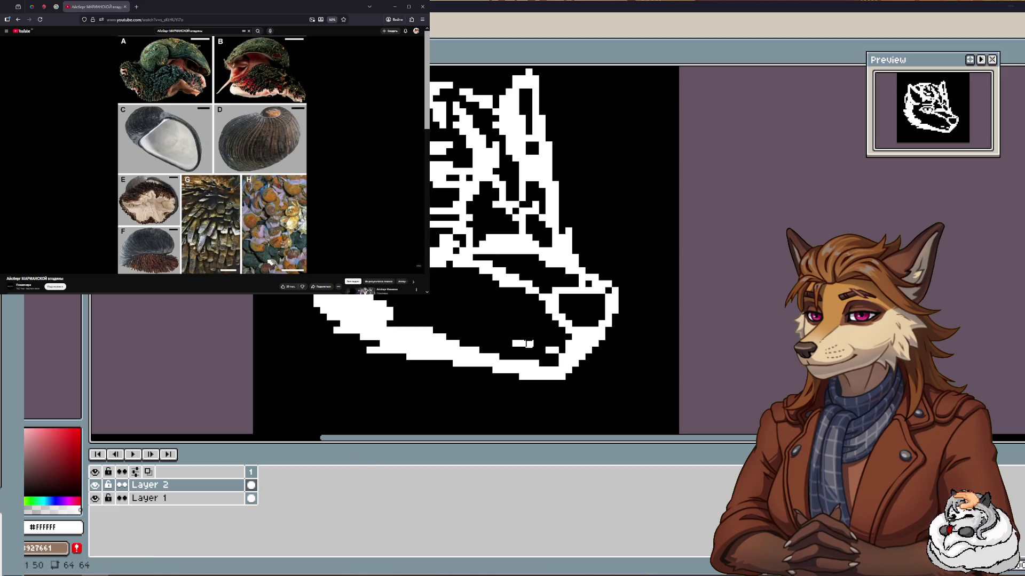
{"action": "left_click_drag", "start_coordinate": [457, 291], "coordinate": [370, 295]}
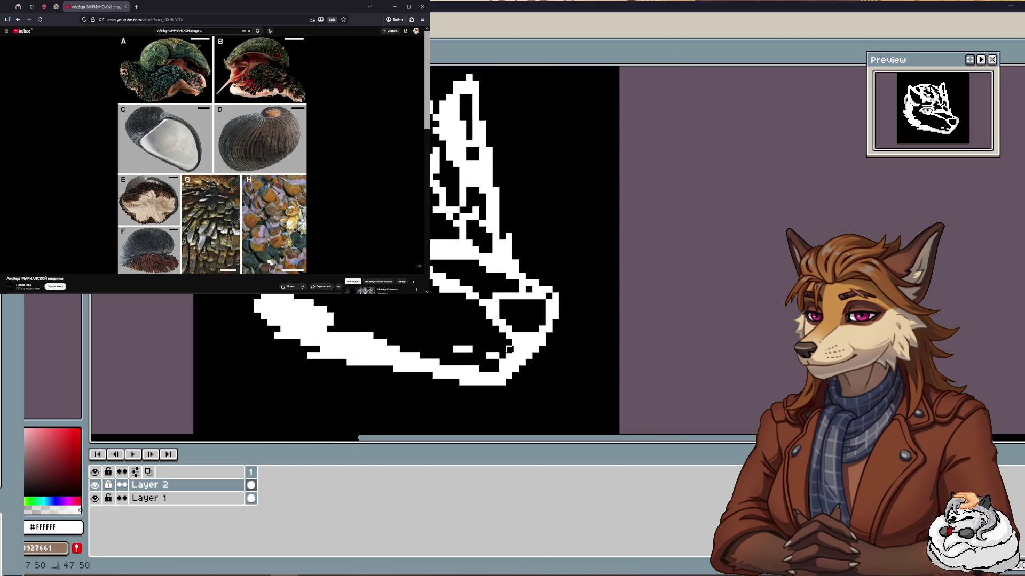
{"action": "left_click", "coordinate": [491, 356]}
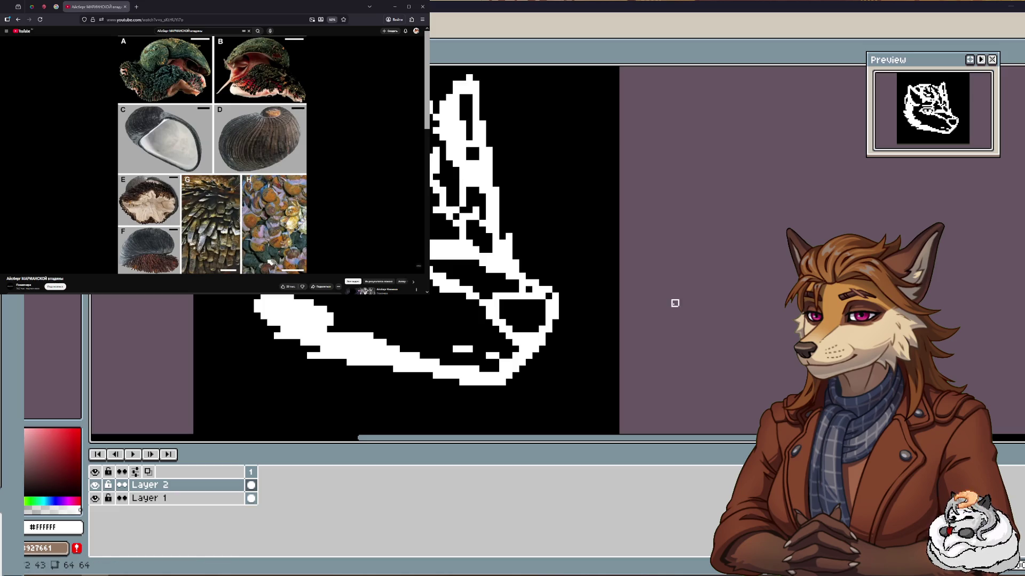
Paint over the old eye pixels in black and outline the eye block in white.
{"action": "scroll", "coordinate": [678, 299], "scroll_direction": "up", "scroll_amount": 1}
{"action": "scroll", "coordinate": [691, 277], "scroll_direction": "up", "scroll_amount": 1}
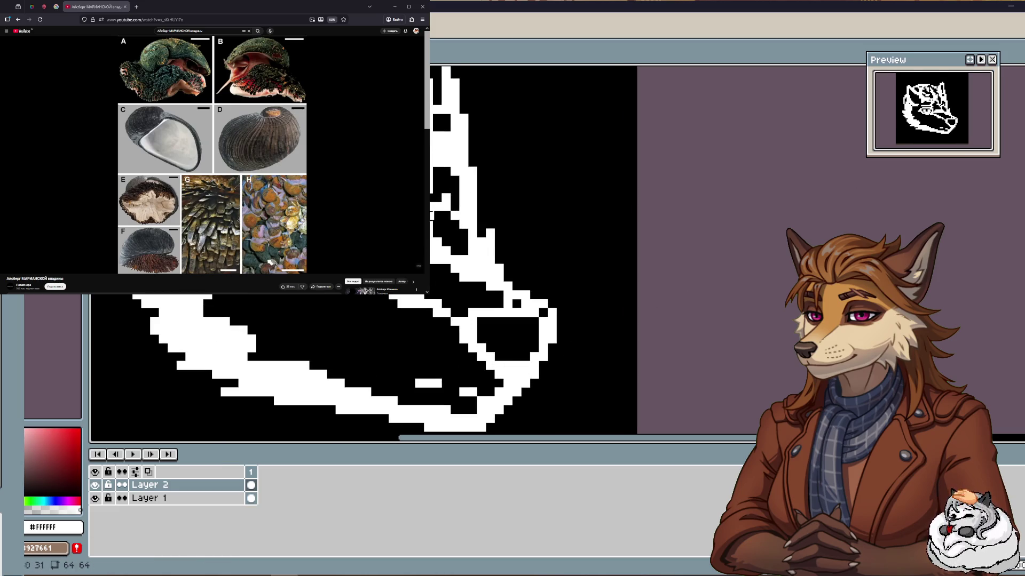
{"action": "left_click_drag", "start_coordinate": [446, 233], "coordinate": [458, 217]}
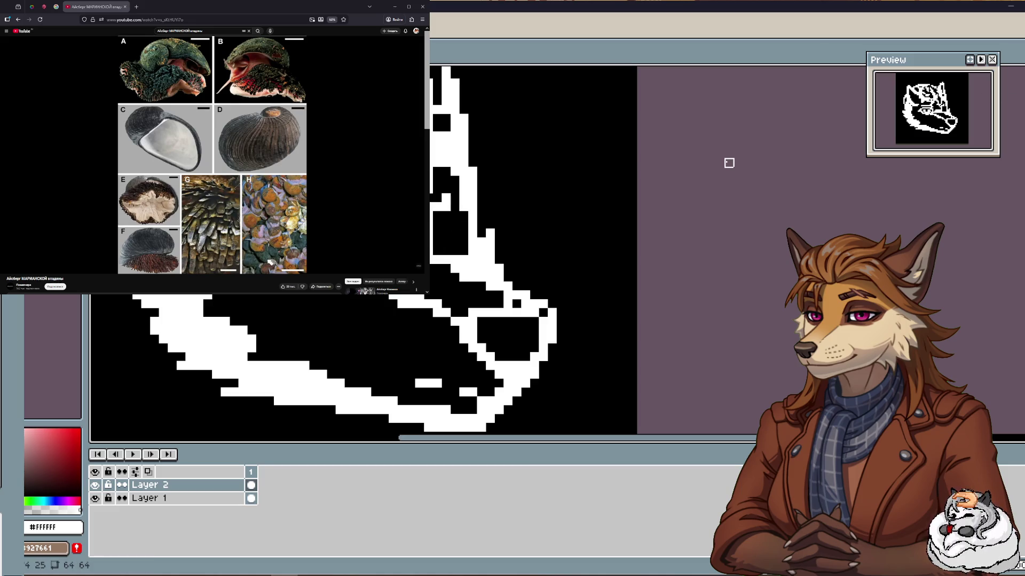
{"action": "left_click_drag", "start_coordinate": [441, 224], "coordinate": [459, 225]}
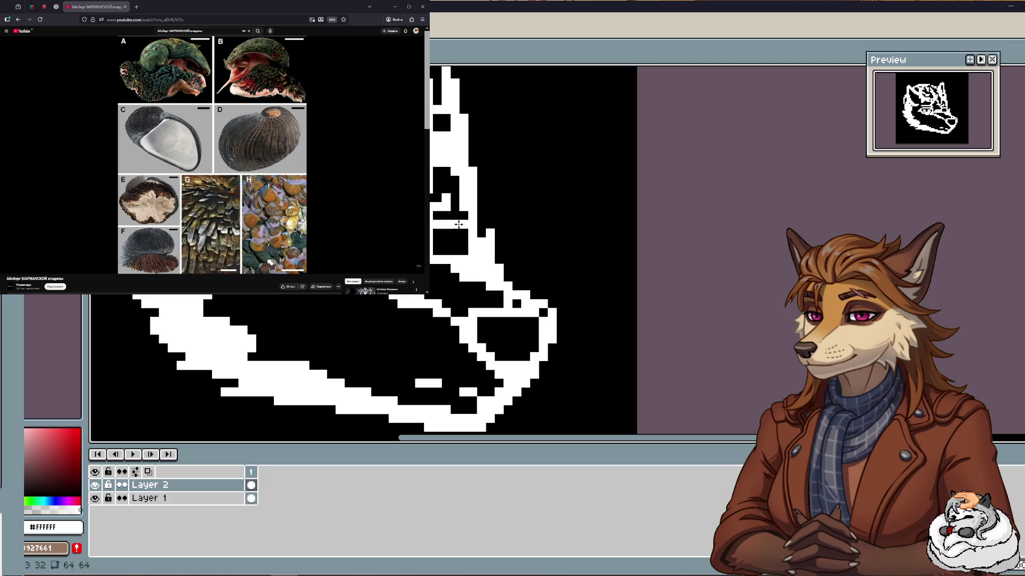
{"action": "left_click", "coordinate": [453, 240]}
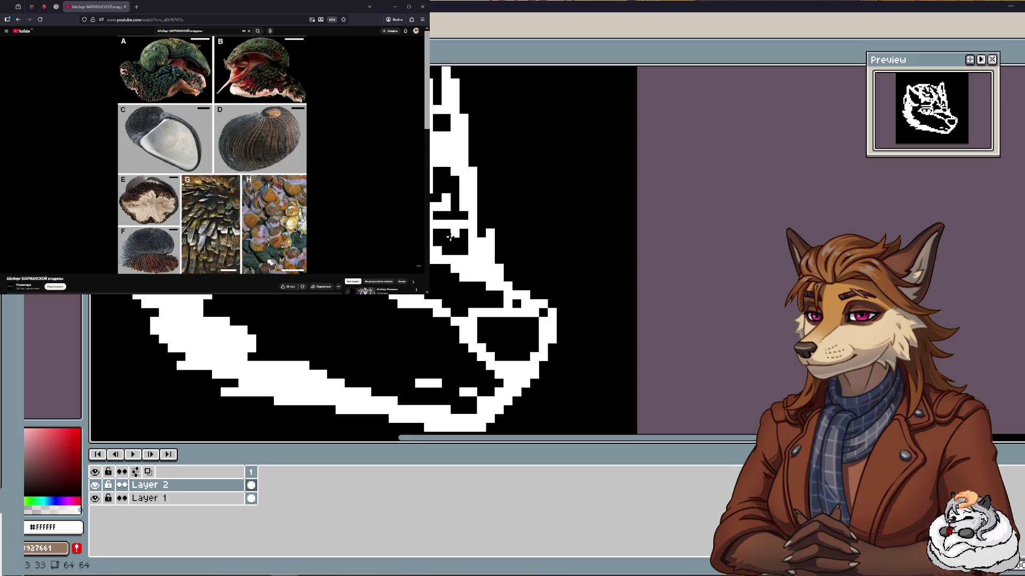
{"action": "left_click_drag", "start_coordinate": [451, 239], "coordinate": [439, 241]}
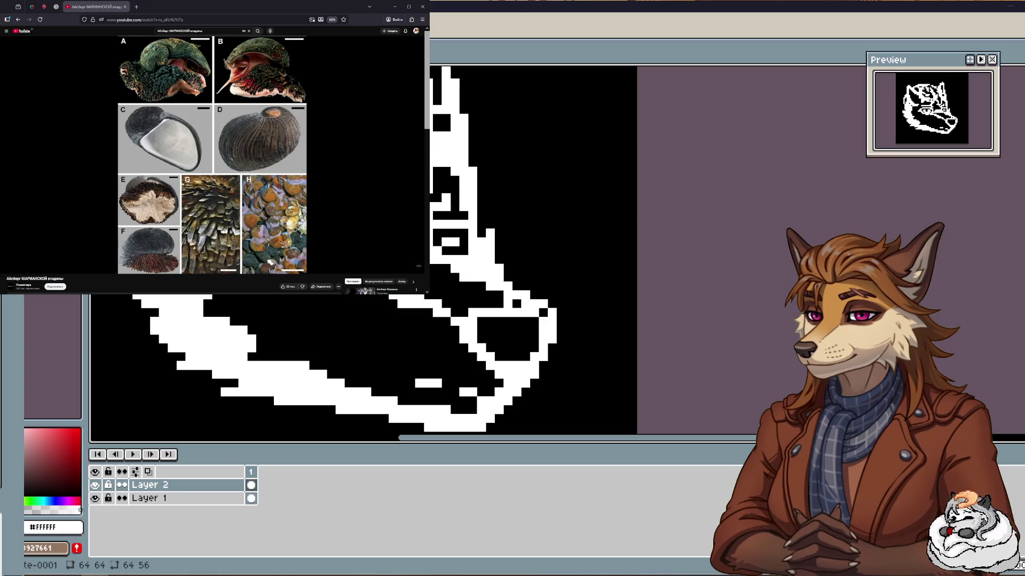
Touch up the eye's top edge pixels, leaving one pixel black inside.
{"action": "scroll", "coordinate": [447, 256], "scroll_direction": "up", "scroll_amount": 1}
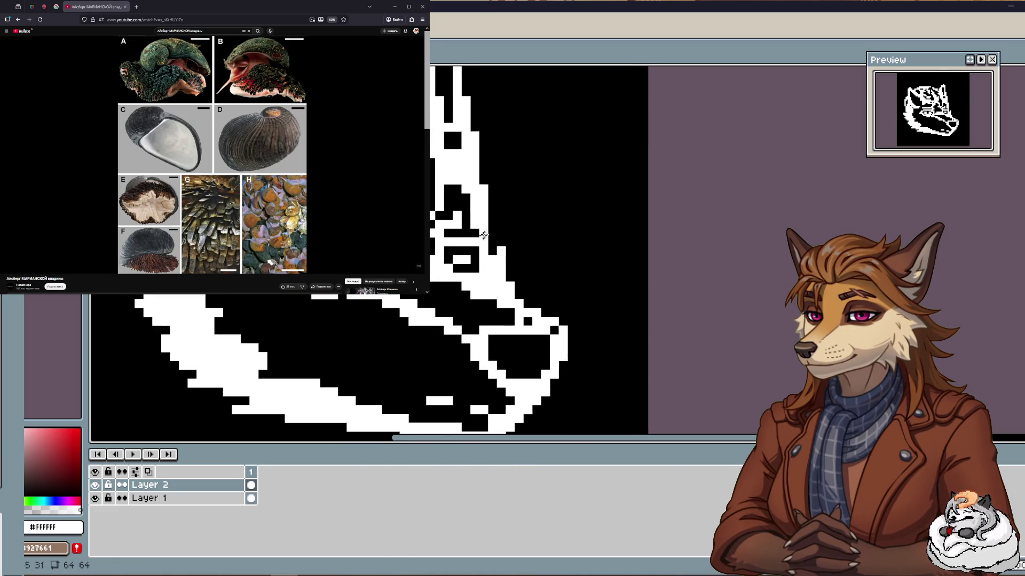
{"action": "scroll", "coordinate": [446, 255], "scroll_direction": "up", "scroll_amount": 1}
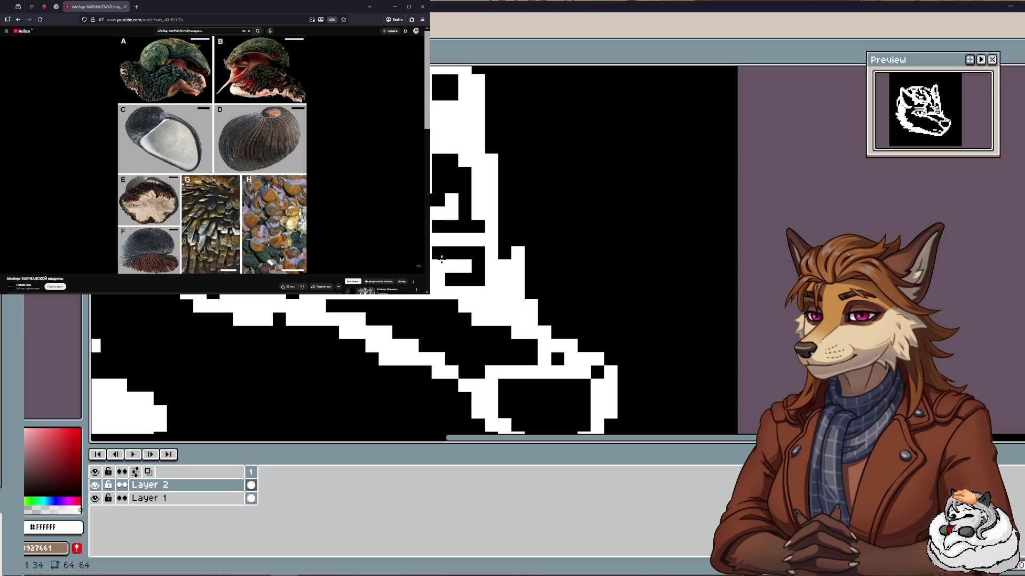
{"action": "left_click_drag", "start_coordinate": [447, 255], "coordinate": [479, 264]}
{"action": "left_click", "coordinate": [478, 266]}
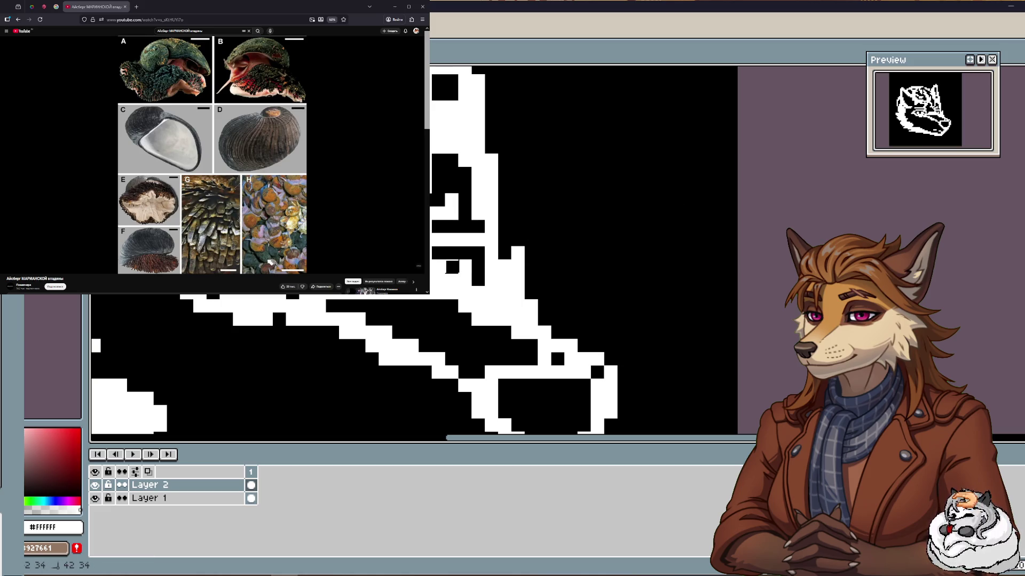
{"action": "scroll", "coordinate": [492, 214], "scroll_direction": "down", "scroll_amount": 2}
{"action": "scroll", "coordinate": [506, 197], "scroll_direction": "up", "scroll_amount": 1}
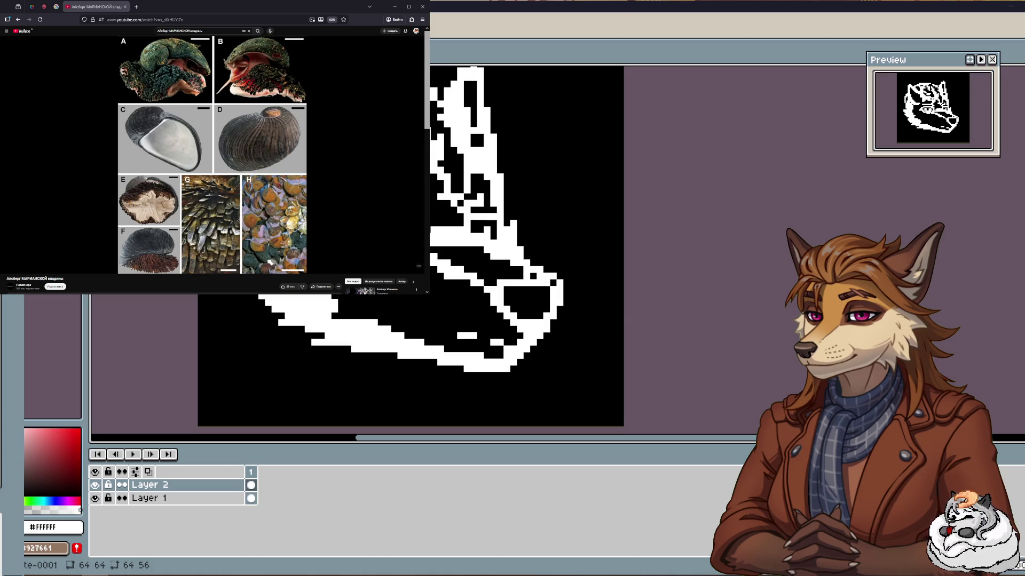
{"action": "scroll", "coordinate": [533, 217], "scroll_direction": "down", "scroll_amount": 1}
{"action": "scroll", "coordinate": [533, 217], "scroll_direction": "up", "scroll_amount": 1}
{"action": "scroll", "coordinate": [533, 217], "scroll_direction": "up", "scroll_amount": 4}
{"action": "scroll", "coordinate": [532, 217], "scroll_direction": "down", "scroll_amount": 2}
{"action": "scroll", "coordinate": [640, 217], "scroll_direction": "down", "scroll_amount": 1}
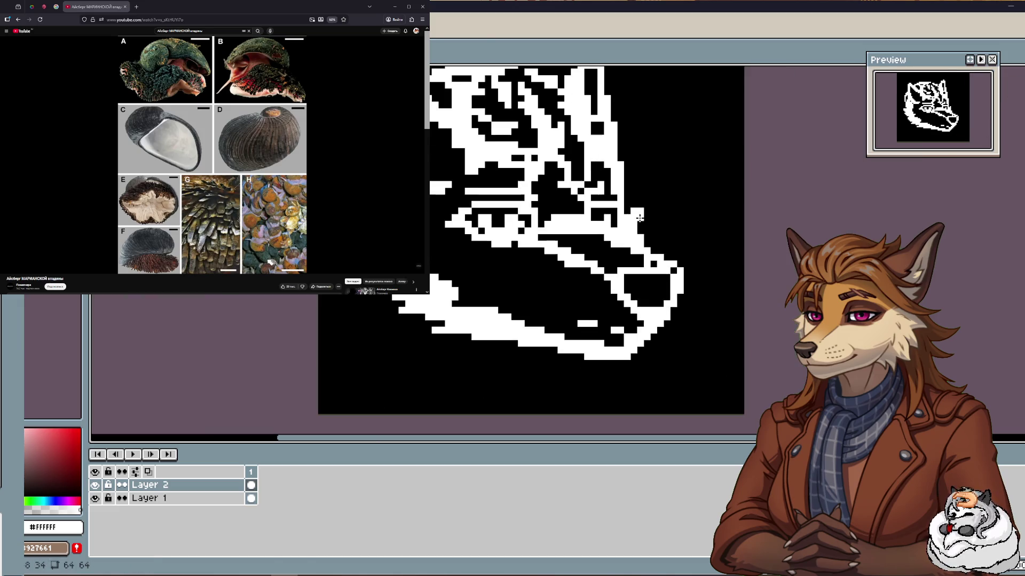
{"action": "scroll", "coordinate": [639, 217], "scroll_direction": "up", "scroll_amount": 1}
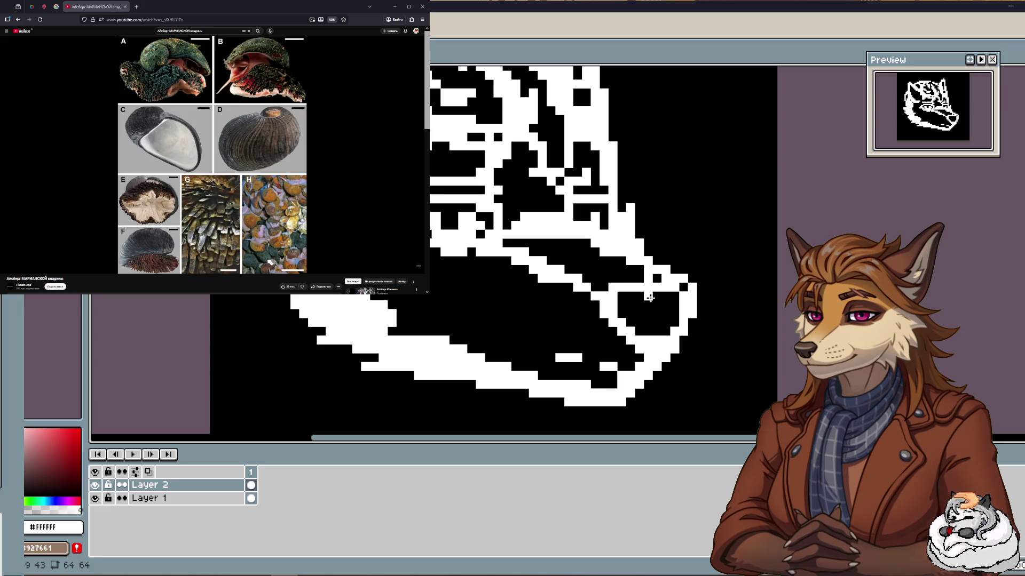
{"action": "key", "text": "e"}
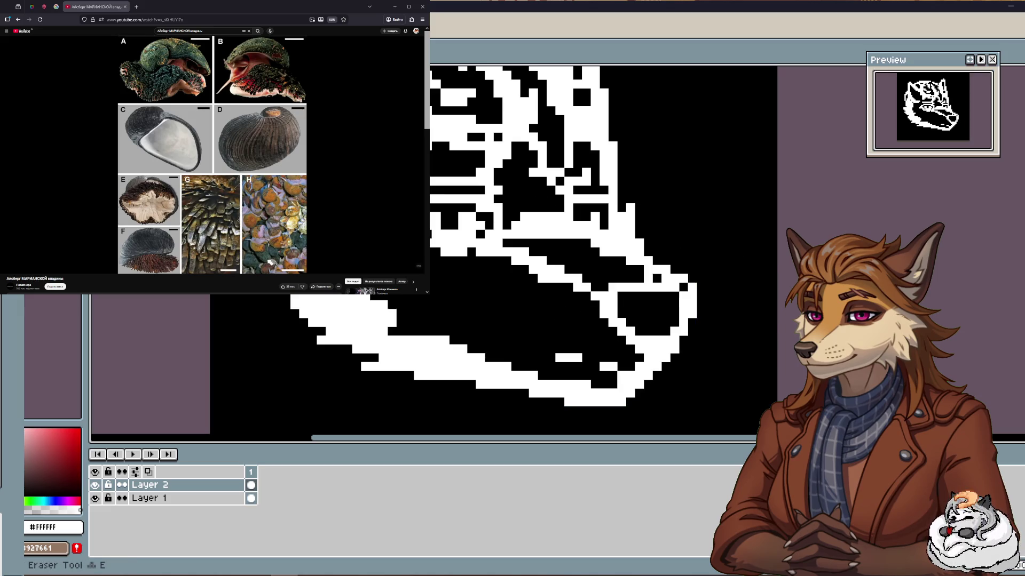